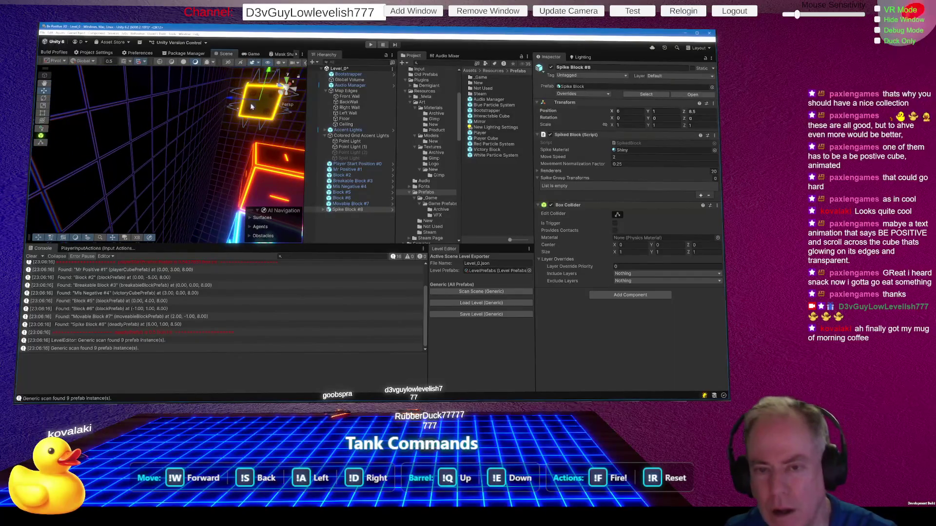
Step: Move Spike Block #8 back to Z 8, run the Generic scan twice, and clear the console
mouse_move(249, 99)
left_mouse_down()
mouse_move(259, 103)
mouse_move(254, 156)
mouse_move(158, 153)
left_mouse_up()
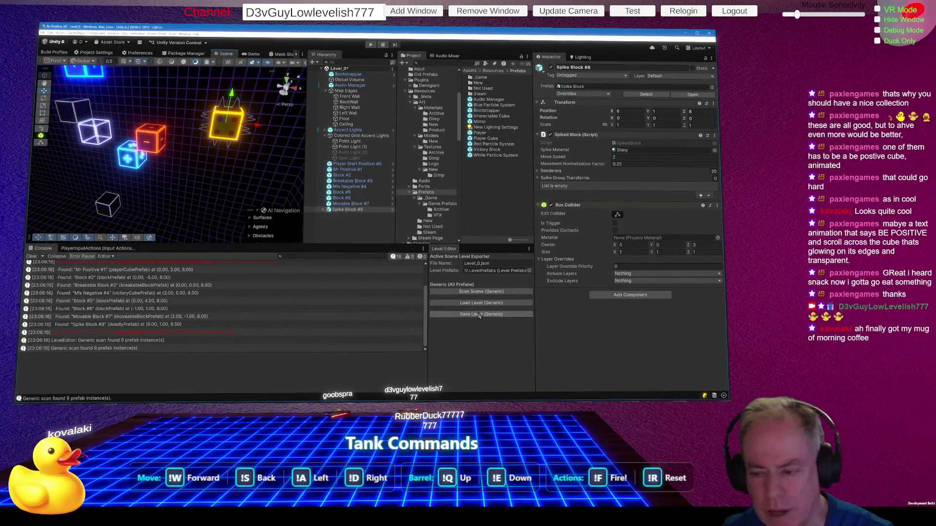
left_click(478, 294)
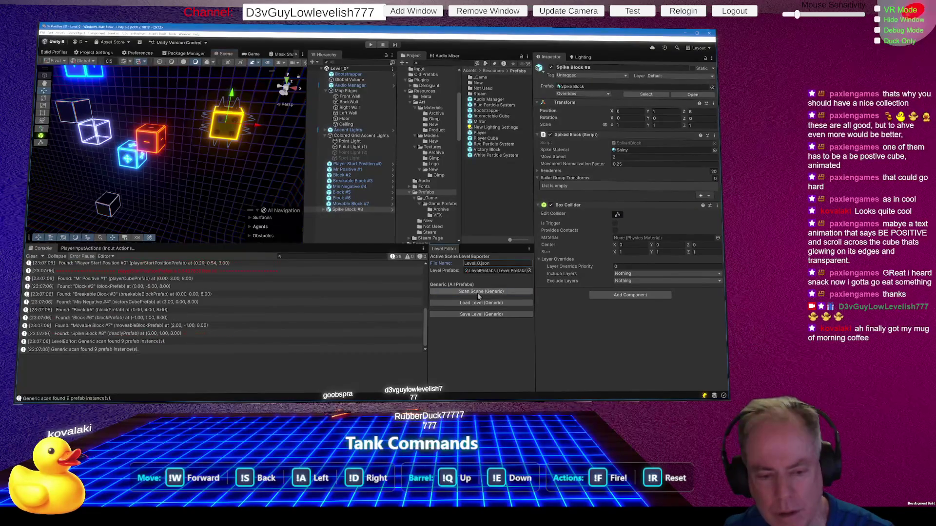
left_click(478, 294)
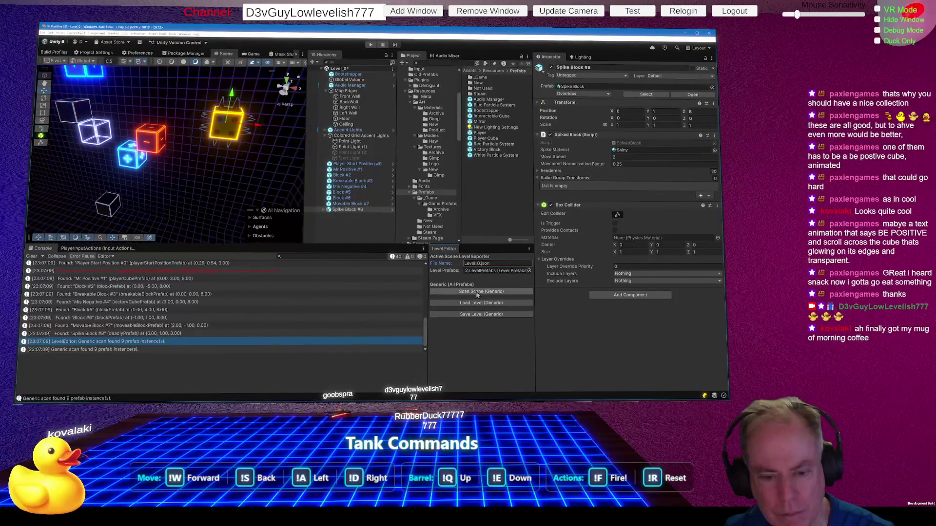
scroll(247, 316, "down", 1)
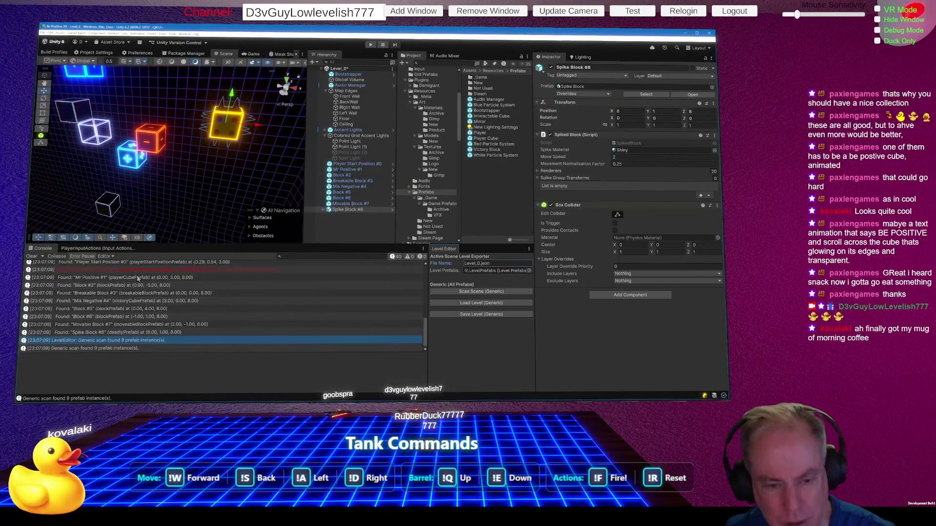
left_click(32, 257)
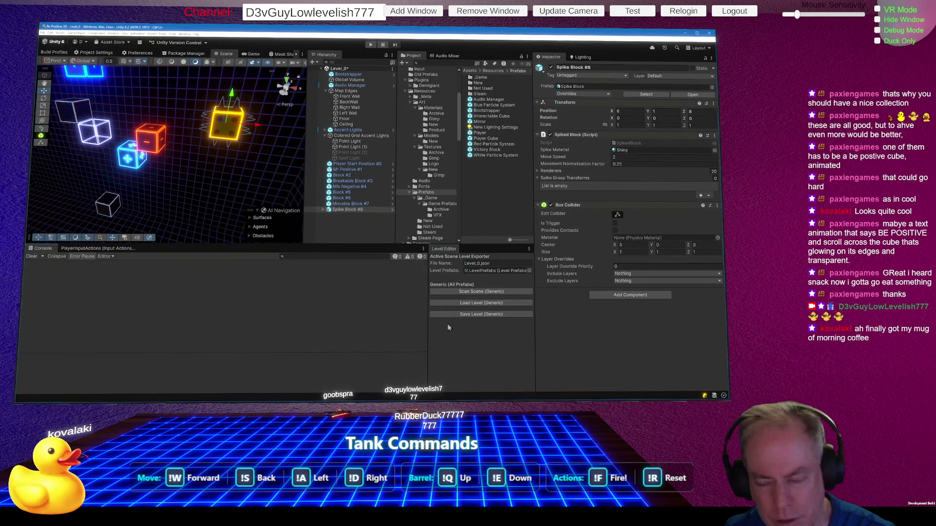
Step: Shift Player Start Position #0 along X to 0.5 and rescan the scene's nine prefabs
left_click(485, 293)
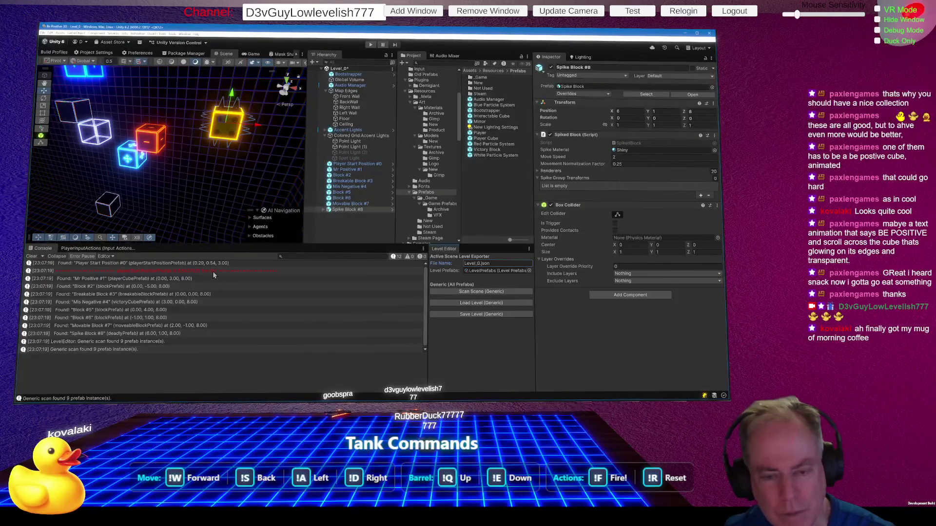
mouse_move(261, 168)
left_mouse_down()
mouse_move(195, 139)
mouse_move(205, 146)
left_mouse_up()
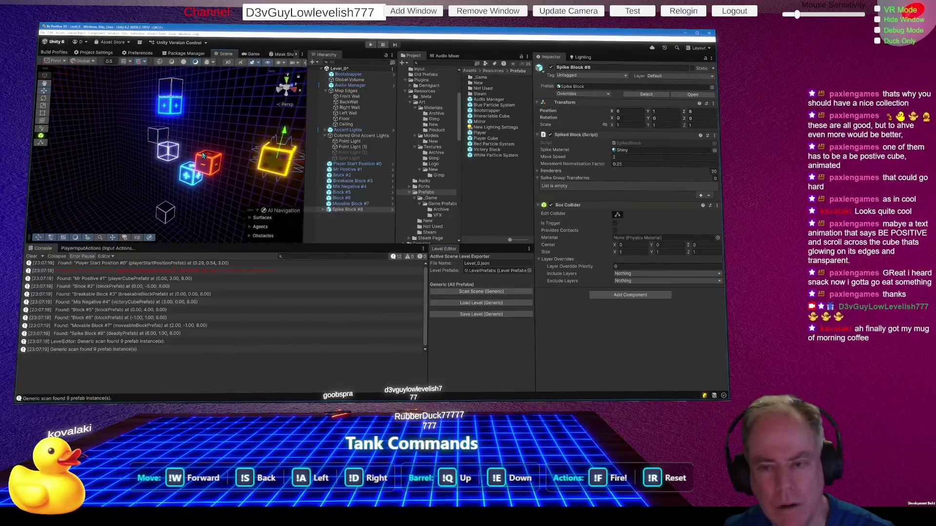
left_click(348, 164)
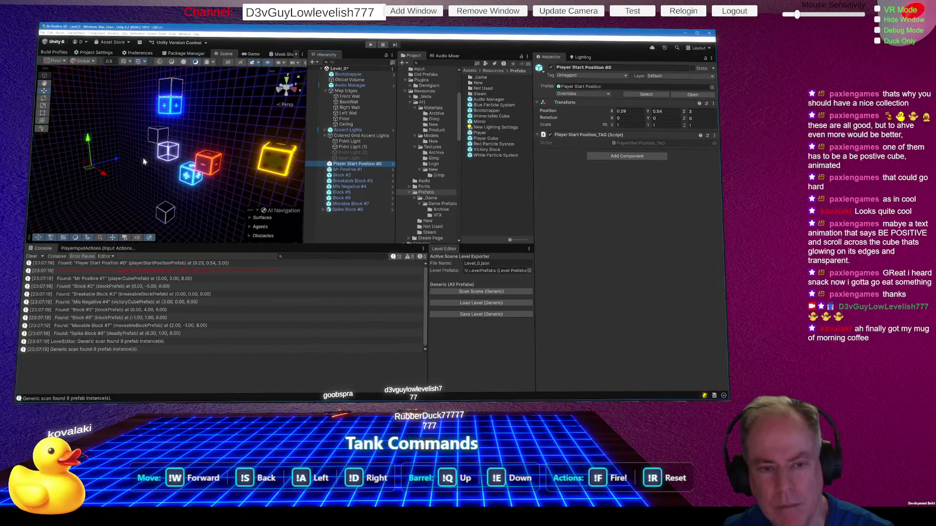
mouse_move(104, 173)
left_mouse_down()
mouse_move(109, 181)
mouse_move(84, 150)
left_mouse_up()
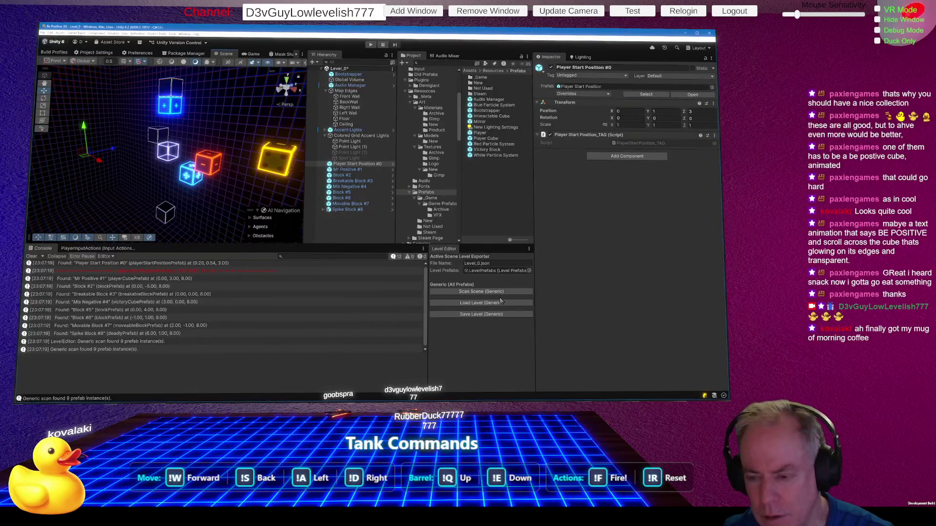
left_click(483, 292)
Step: Overwrite Level_0.json with the current level, clear the console, and select all level objects
left_click(490, 316)
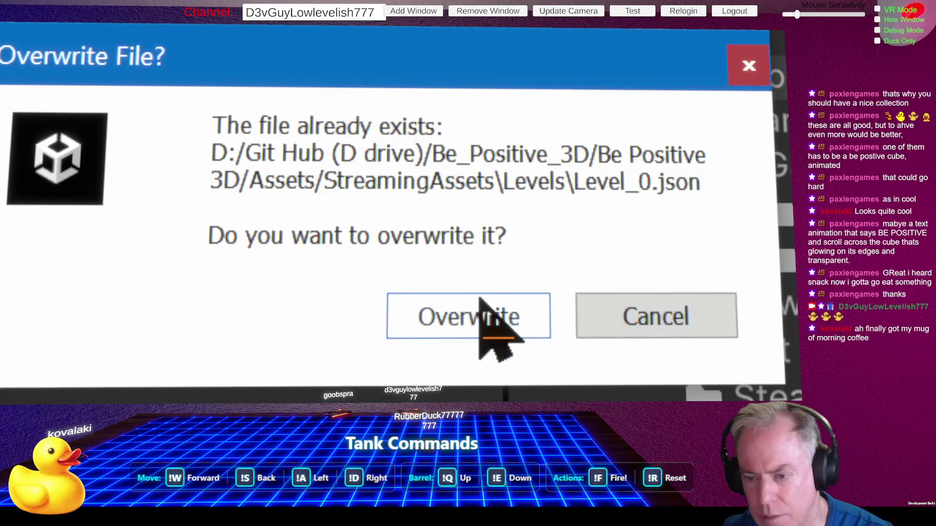
left_click(482, 304)
left_click(633, 322)
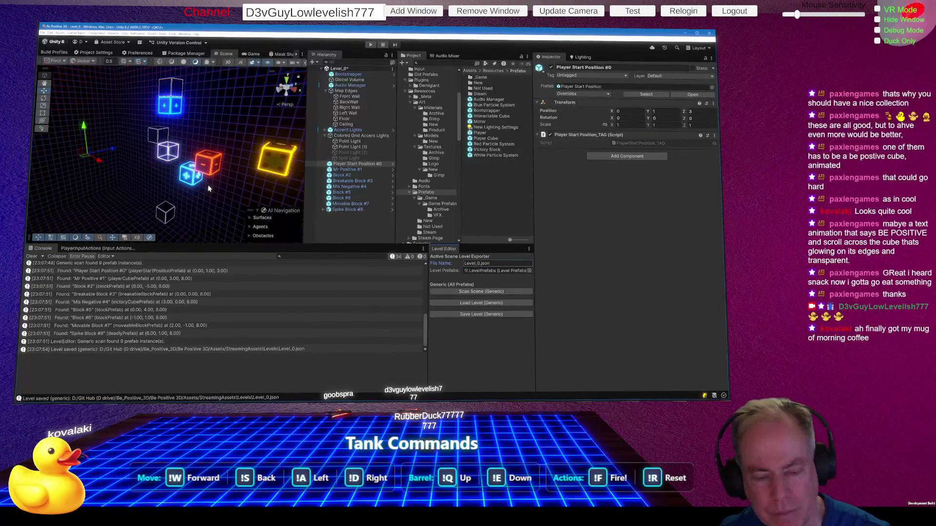
left_click(30, 256)
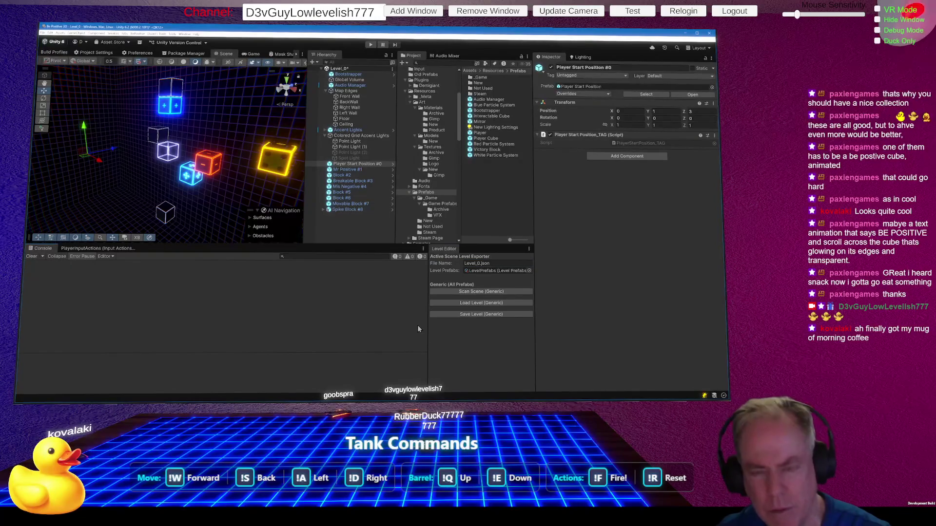
left_click(360, 212, "shift")
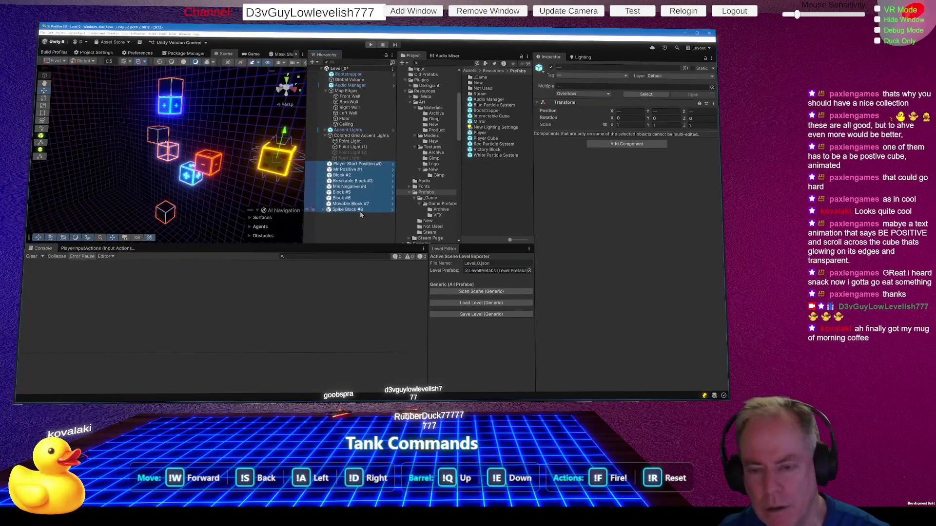
Step: Delete the level objects, test Load Level, remove them again, and save the Level_0 scene
key("Delete")
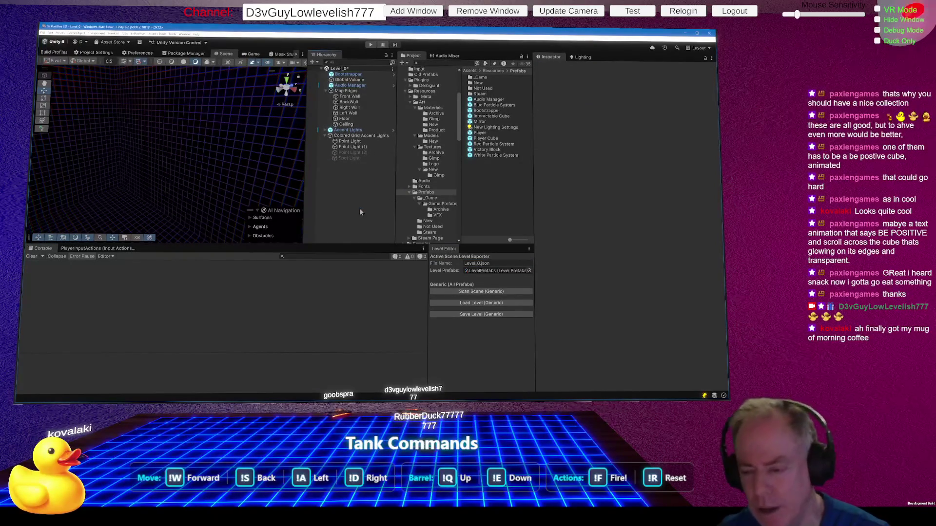
left_click(474, 303)
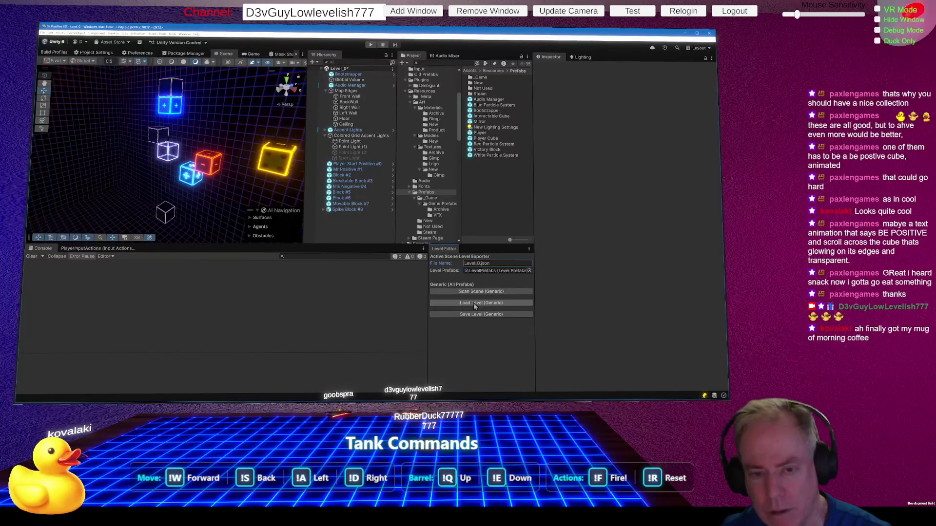
left_click(473, 302)
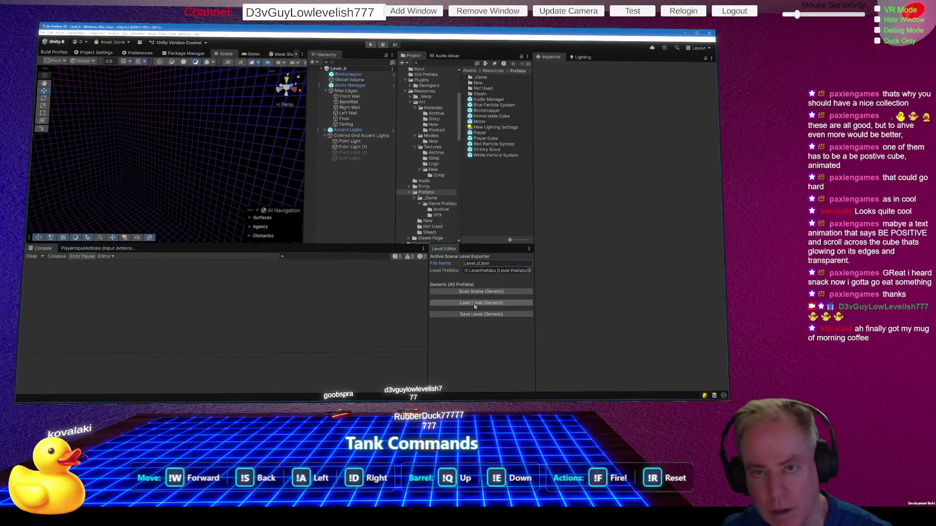
key("ctrl+s")
left_click(371, 45)
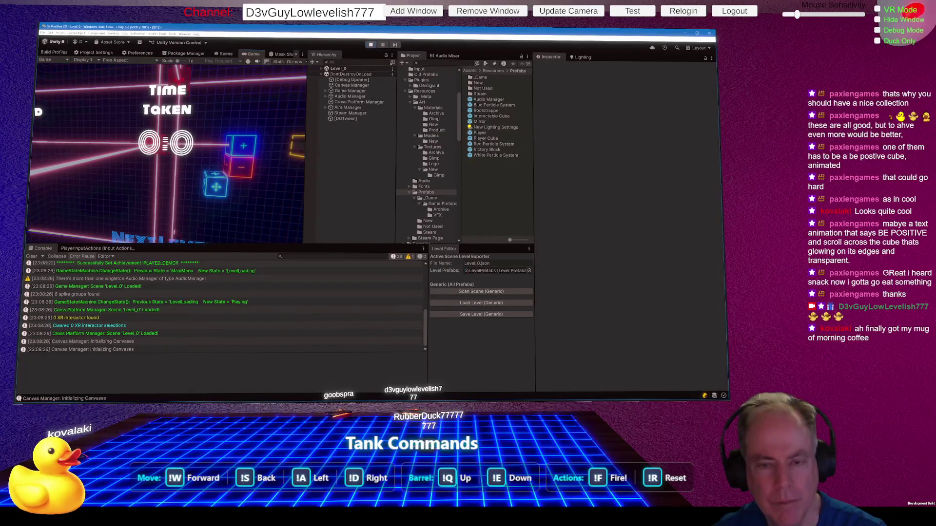
Step: Pause the game with Escape, stop Play mode, reload the level blocks, and select Movable Block #7
key("Escape")
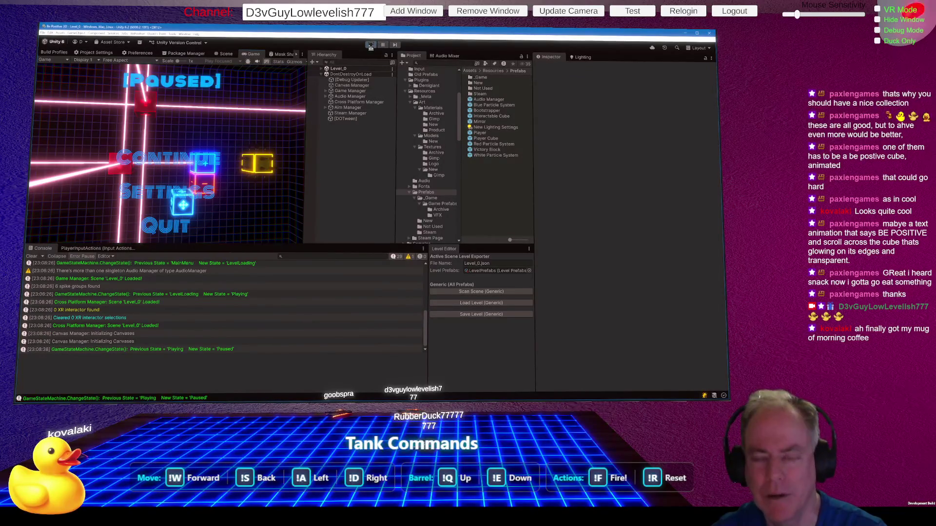
left_click(370, 45)
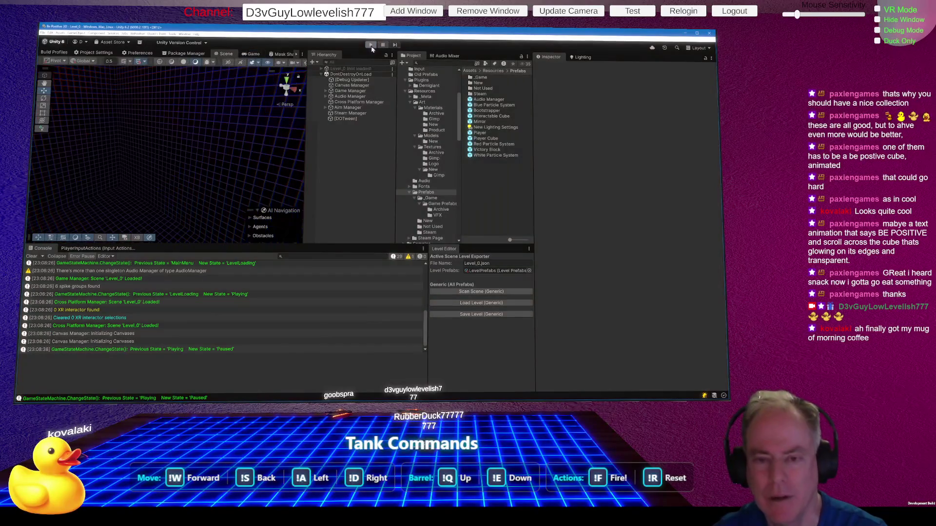
left_click(489, 303)
left_click(191, 173)
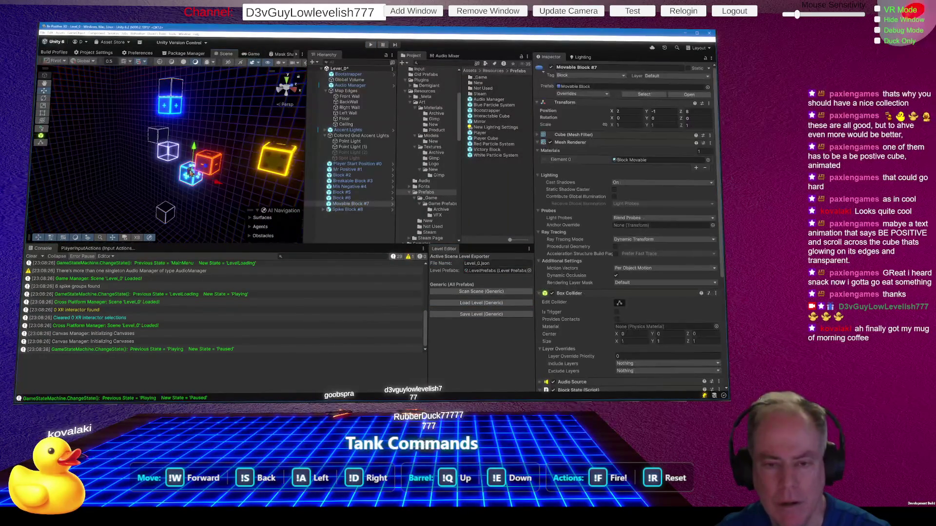
Step: Raise Movable Block #7 to Y 1 and save the level, overwriting Level_0.json
mouse_move(190, 172)
left_mouse_down()
mouse_move(196, 133)
mouse_move(257, 176)
mouse_move(223, 168)
left_mouse_up()
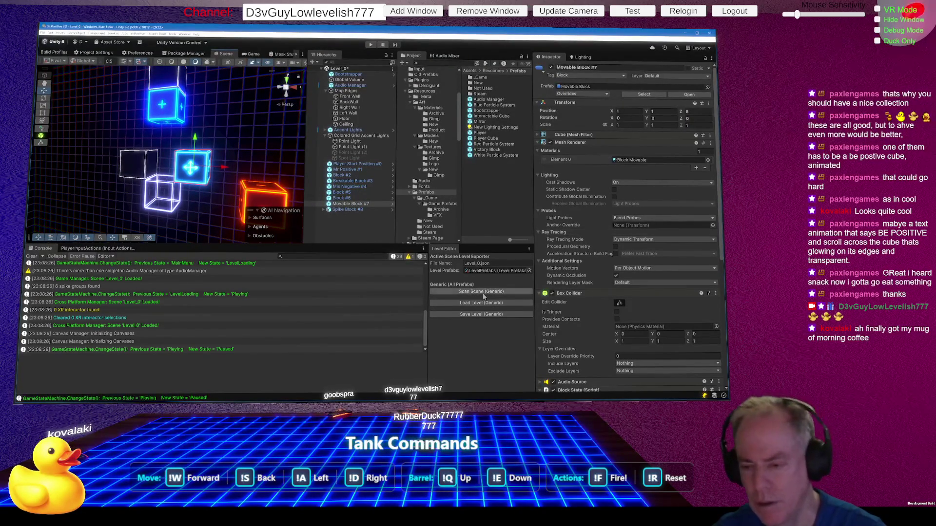
left_click(481, 314)
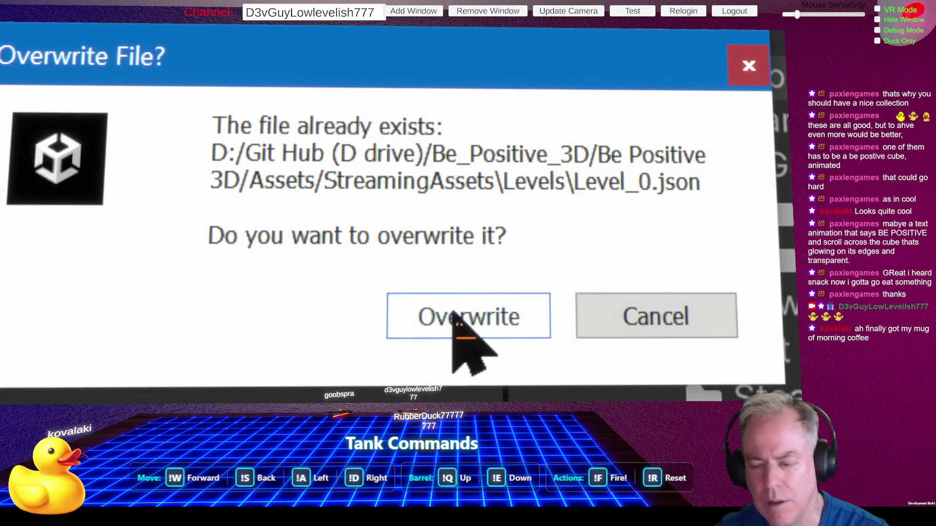
left_click(453, 317)
left_click(629, 317)
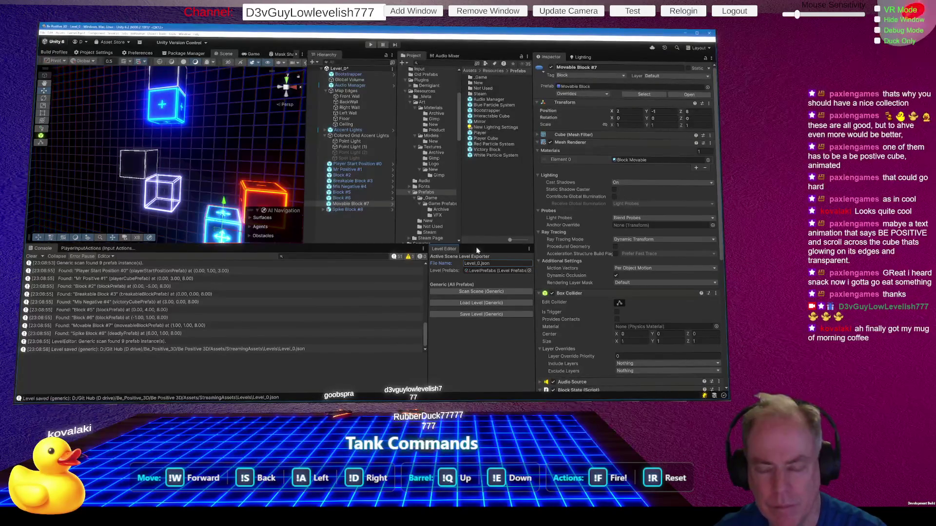
Step: Remove the level objects, play Level_0, and pause it with Escape to show the Paused menu
key("ctrl+z")
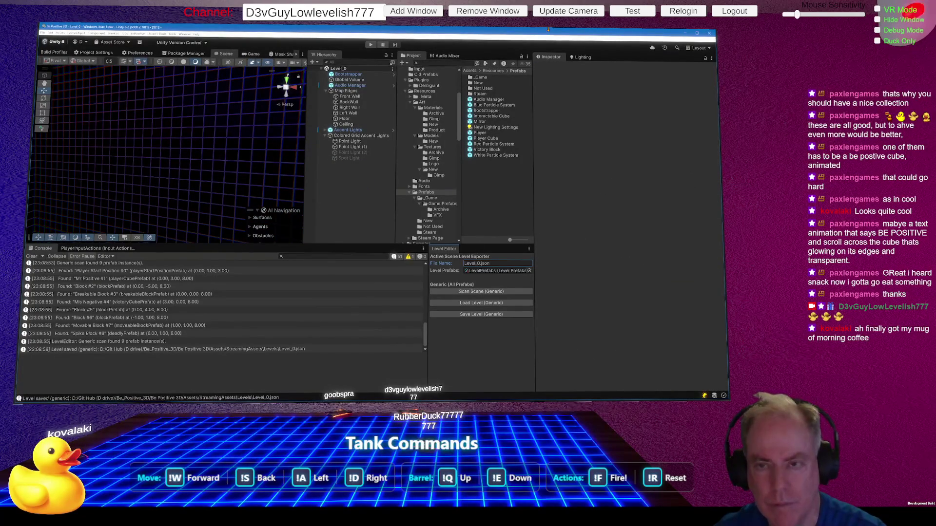
left_click(371, 45)
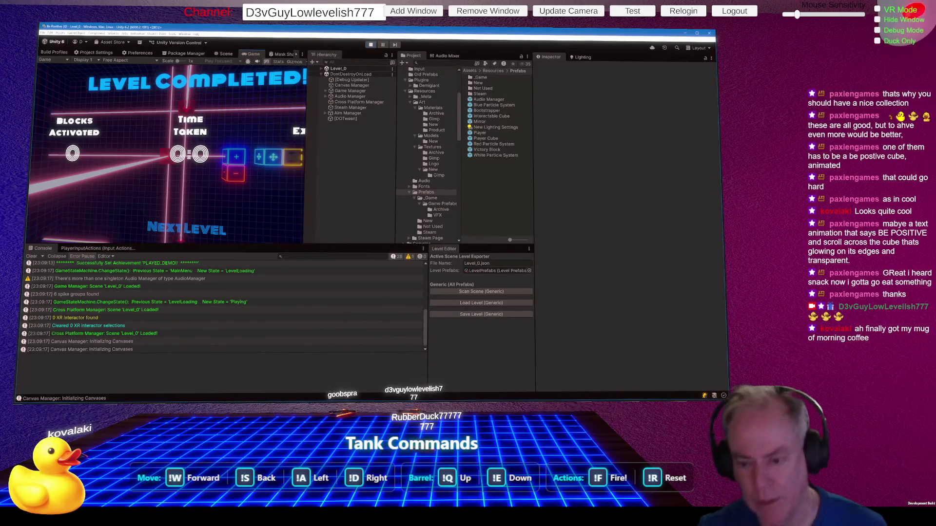
key("Escape")
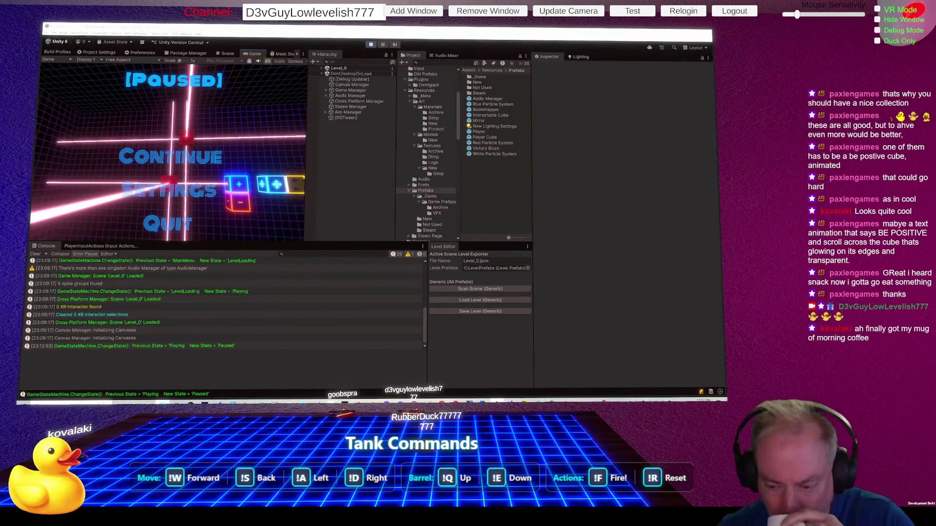
left_click(456, 402)
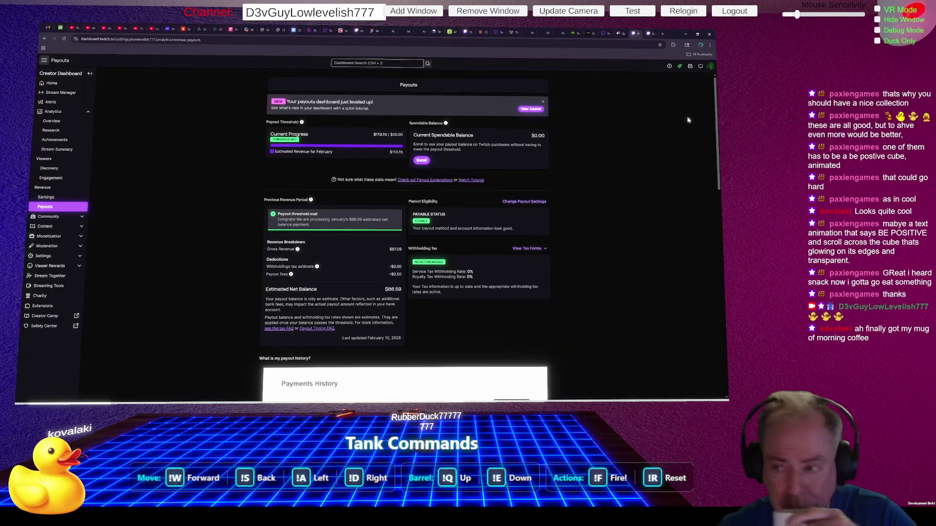
Step: Browse the twitch.tv channel and Trello Be Positive board, then switch to the Stack Overflow window
left_click(651, 34)
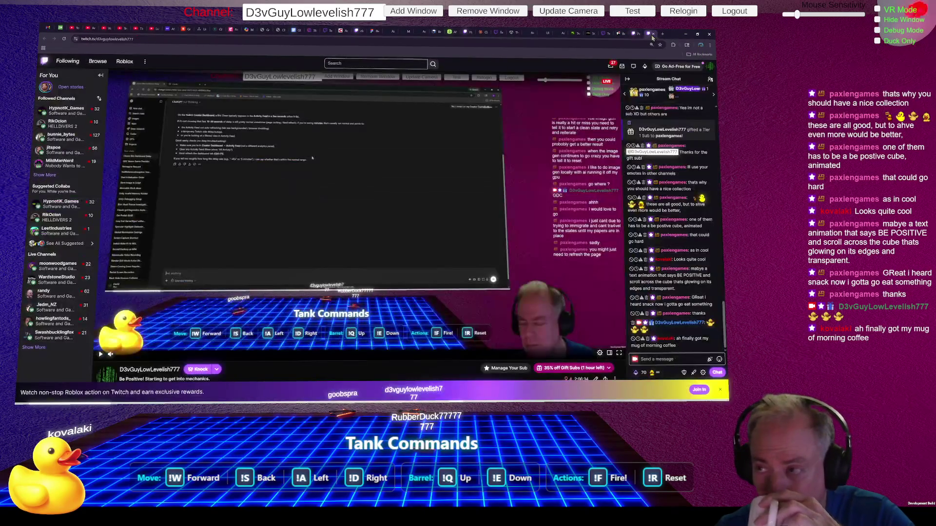
left_click(623, 34)
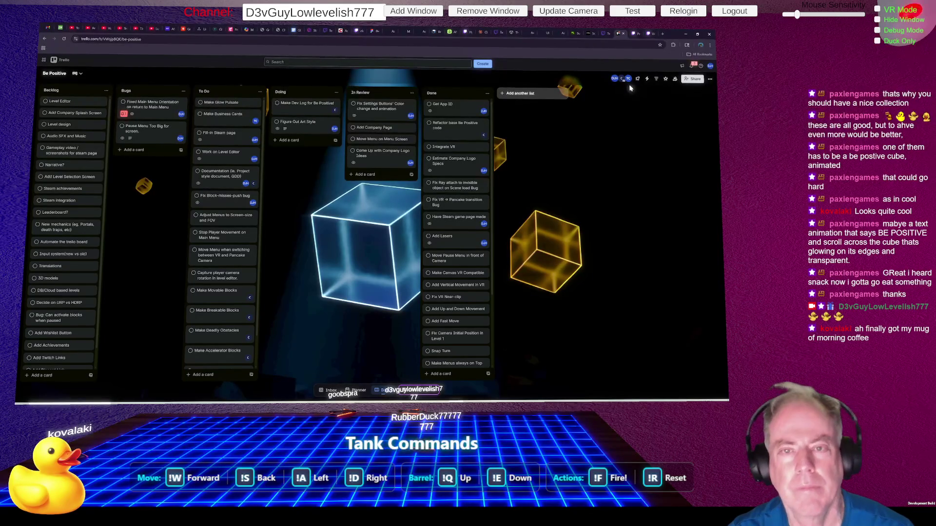
key("alt+Tab")
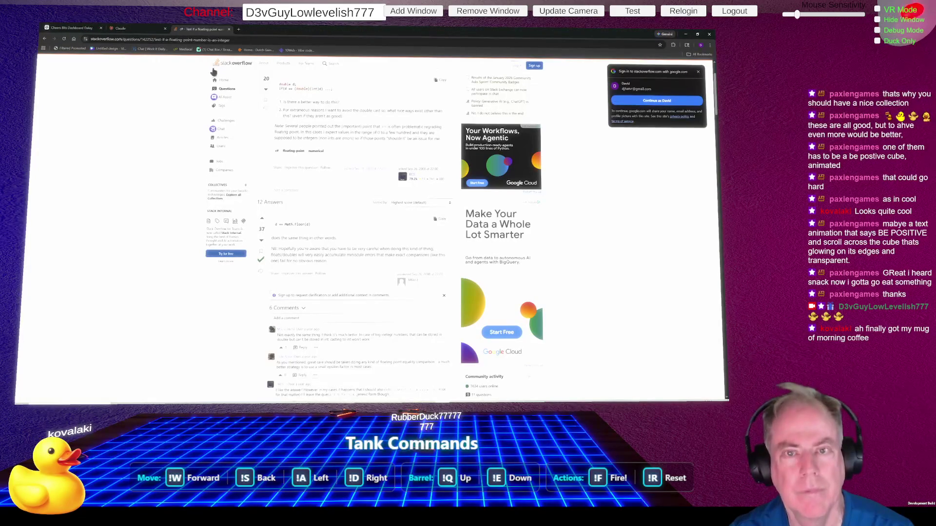
Step: Close the Stack Overflow float-to-integer question to reveal the ChatGPT answer
left_click(229, 30)
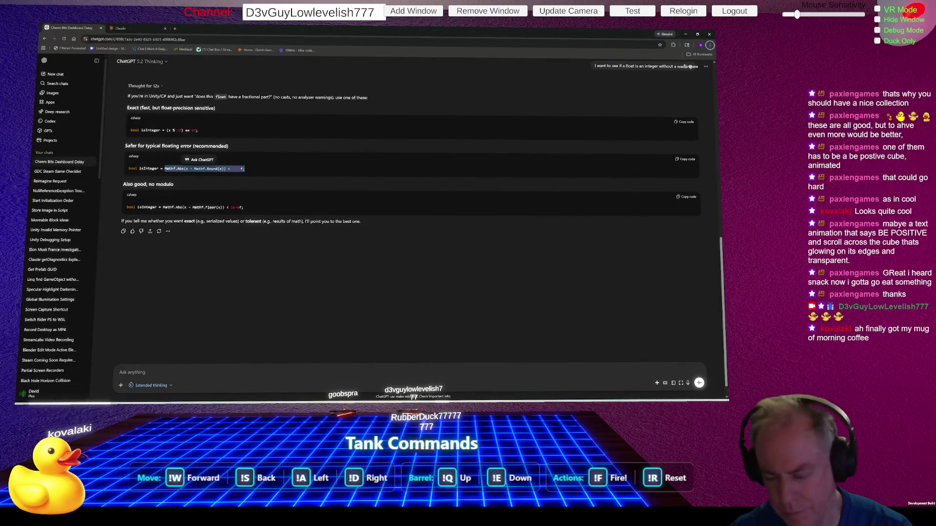
Step: Return to the Unity editor and stop the paused game's Play mode
mouse_move(441, 401)
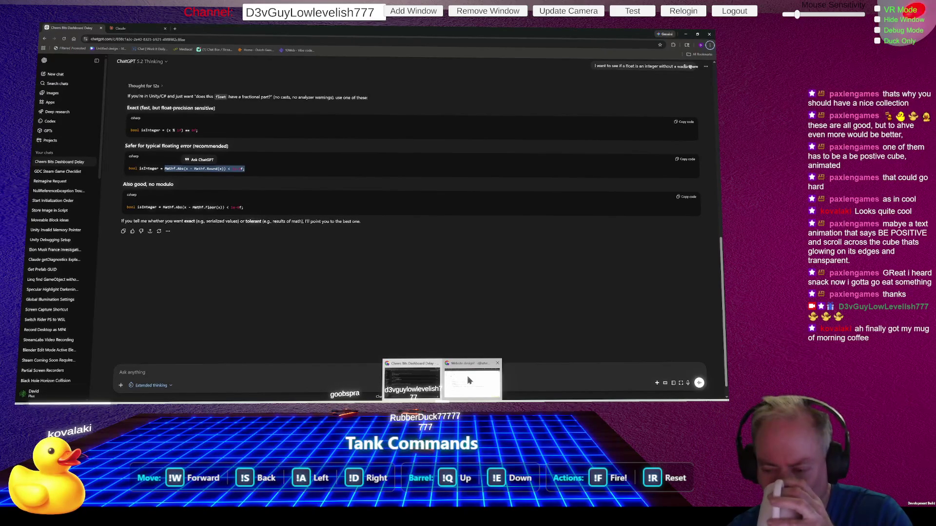
left_click(517, 252)
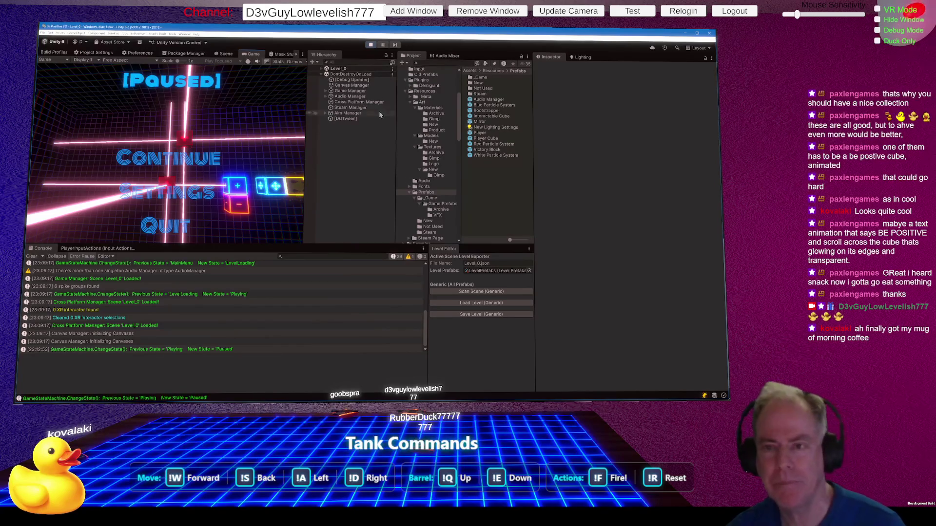
left_click(370, 44)
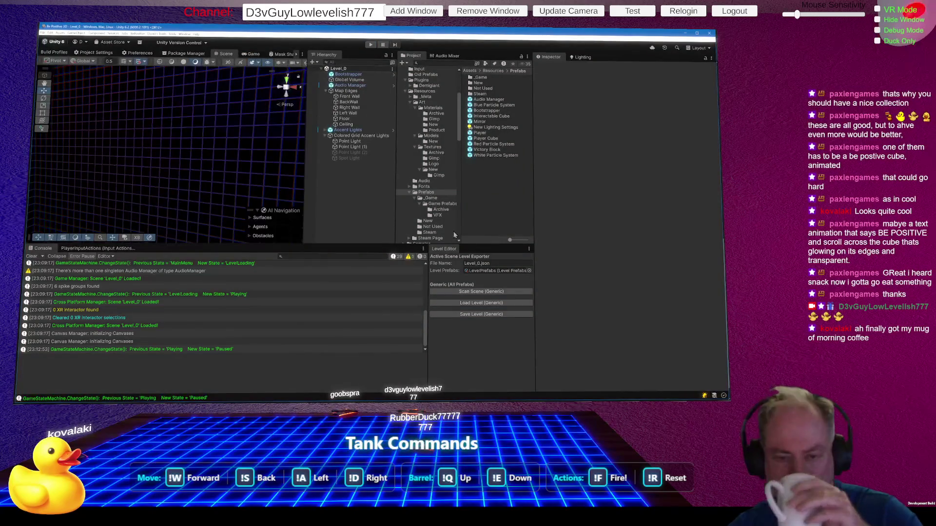
Step: Switch to Rider and expand the David scripts folder in the Explorer
mouse_move(539, 406)
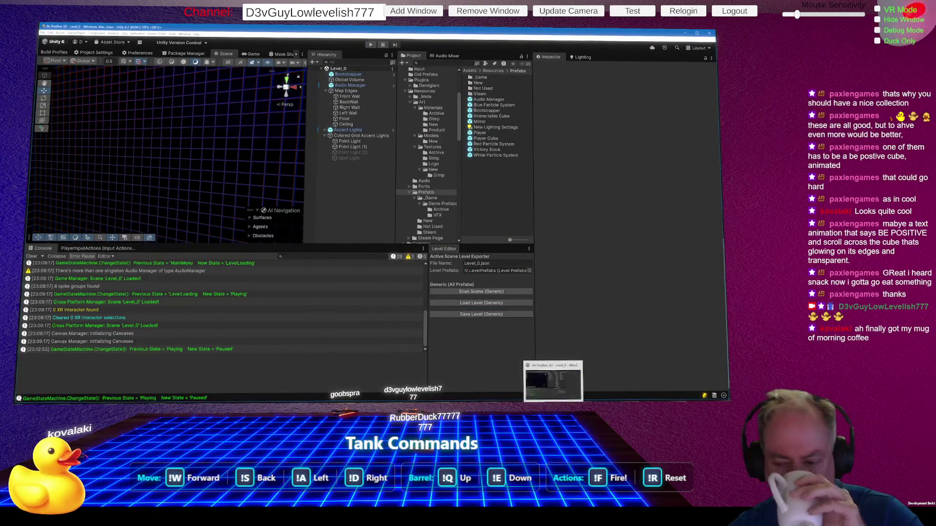
key("alt+Tab")
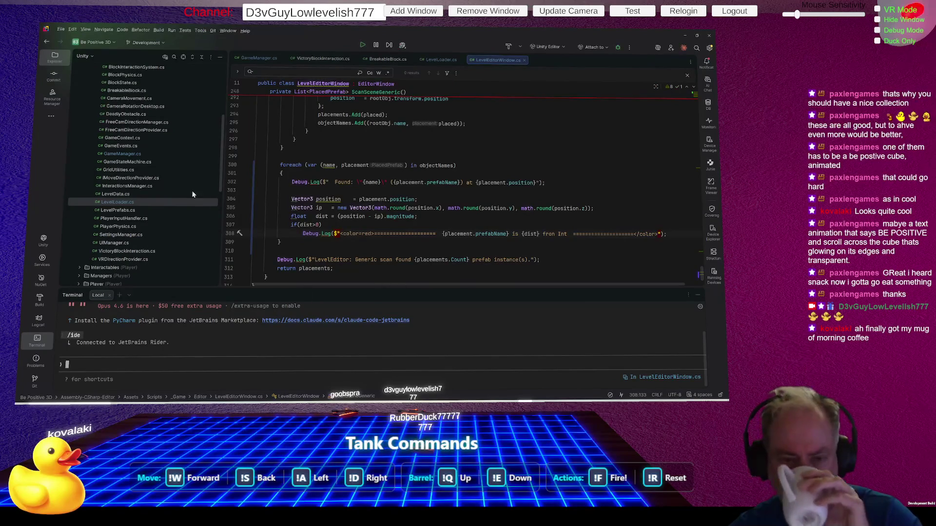
scroll(157, 185, "up", 5)
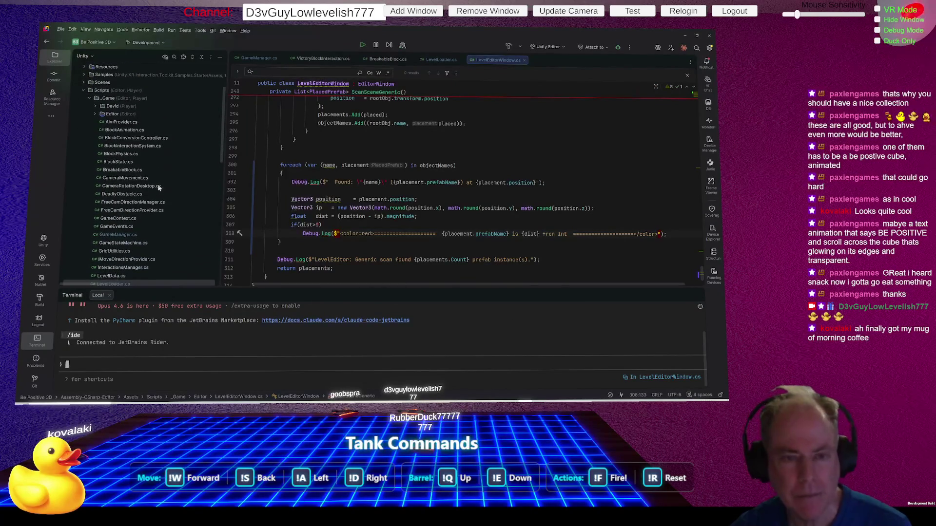
left_click(96, 107)
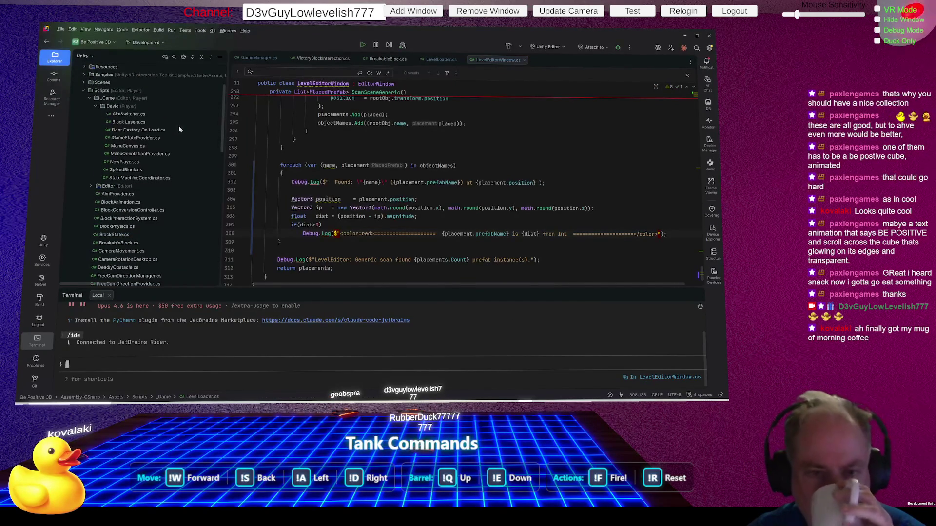
Step: Expand the Utils folder and select UIManager.cs
scroll(183, 137, "down", 5)
scroll(185, 142, "down", 5)
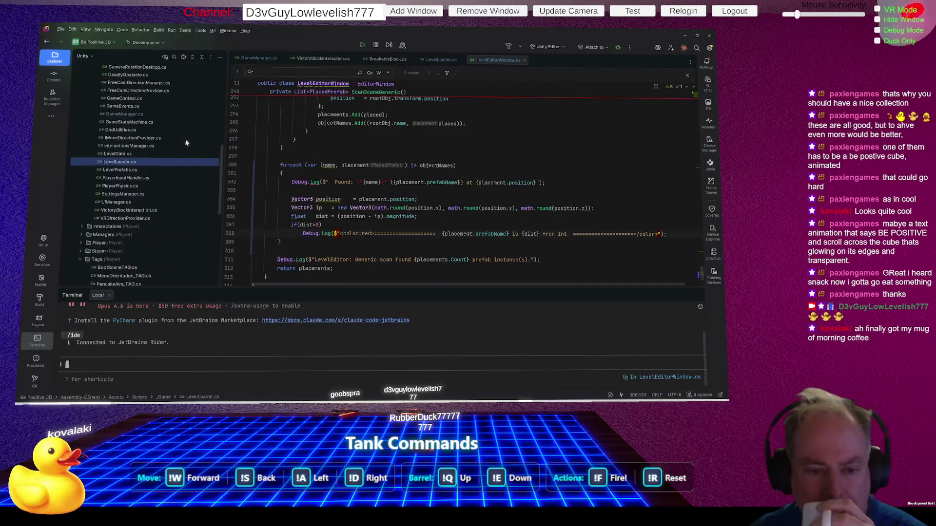
scroll(173, 167, "down", 5)
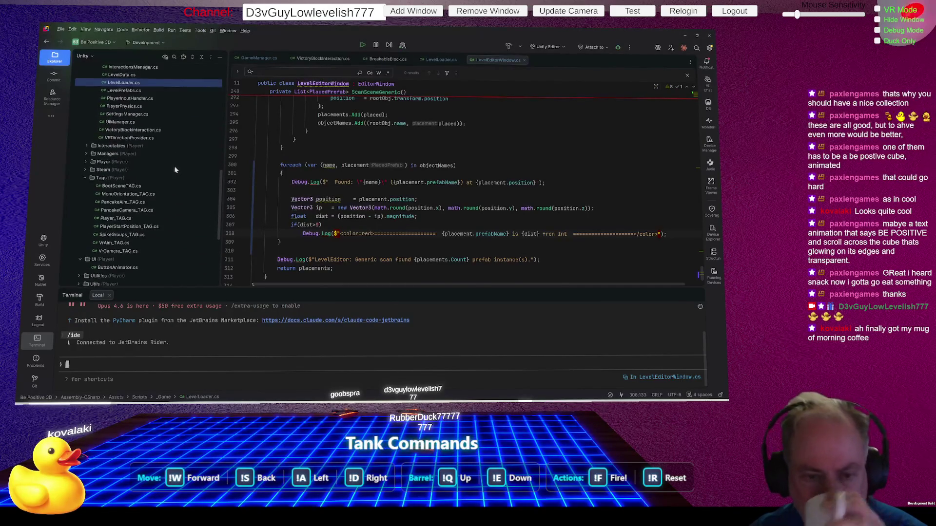
scroll(123, 186, "down", 2)
left_click(86, 153)
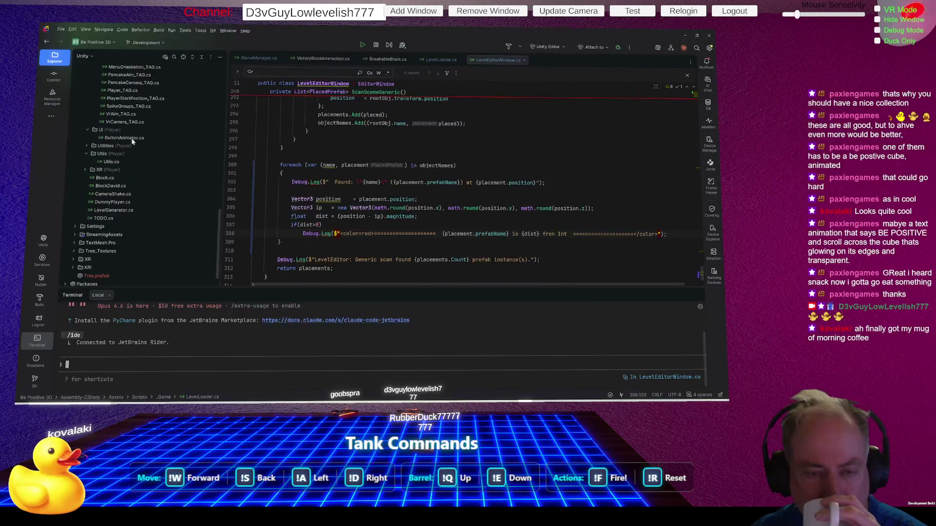
scroll(190, 156, "up", 5)
scroll(191, 156, "up", 2)
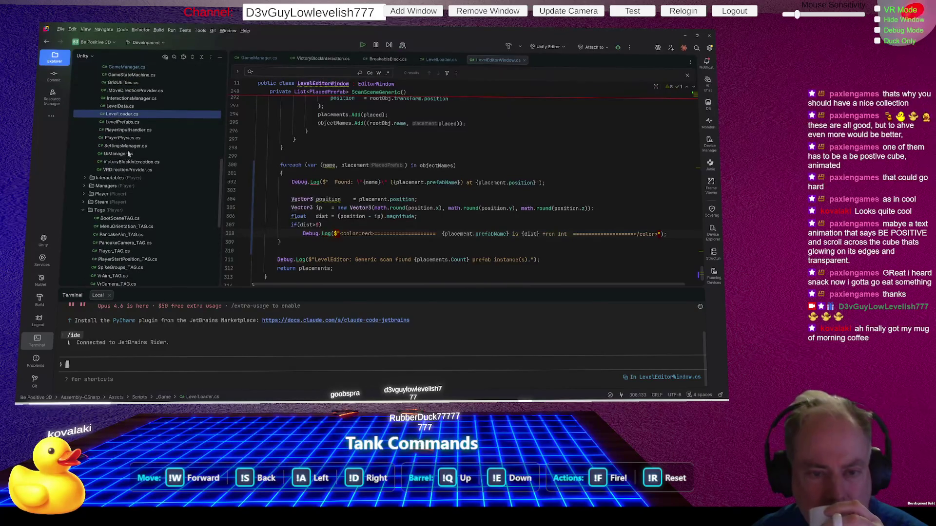
left_click(122, 155)
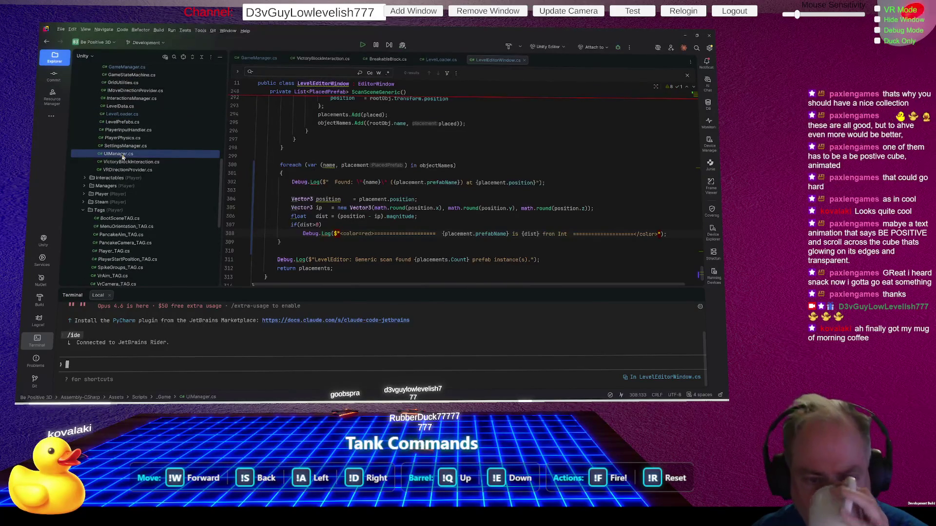
Step: Open UIManager.cs at MovePauseMenu and view the menuOrientationProvider field's declaration details
double_click(123, 155)
scroll(472, 170, "down", 12)
scroll(467, 167, "down", 3)
scroll(404, 152, "down", 7)
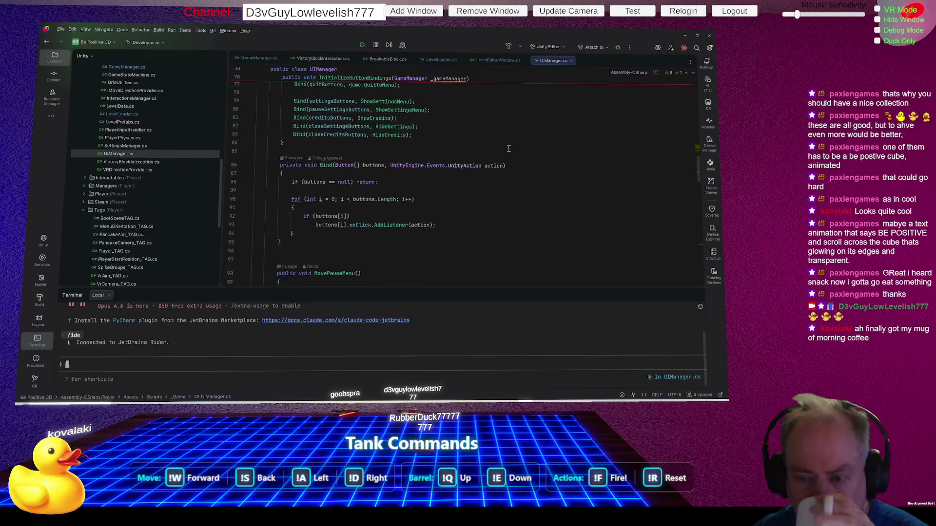
scroll(481, 184, "down", 1)
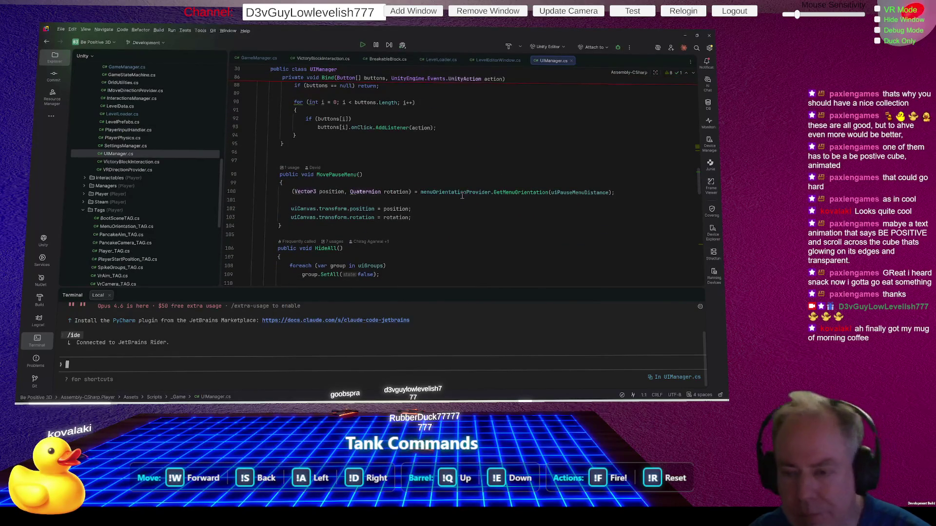
mouse_move(463, 195)
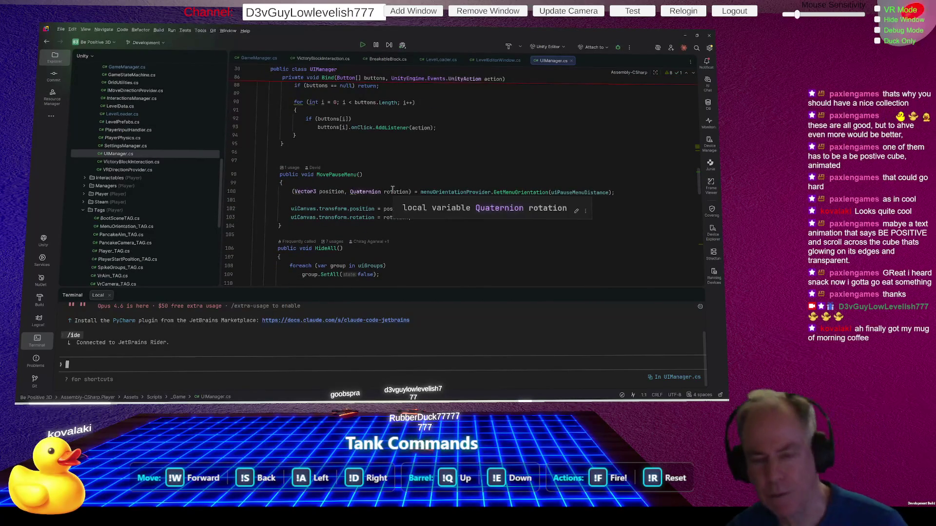
mouse_move(431, 194)
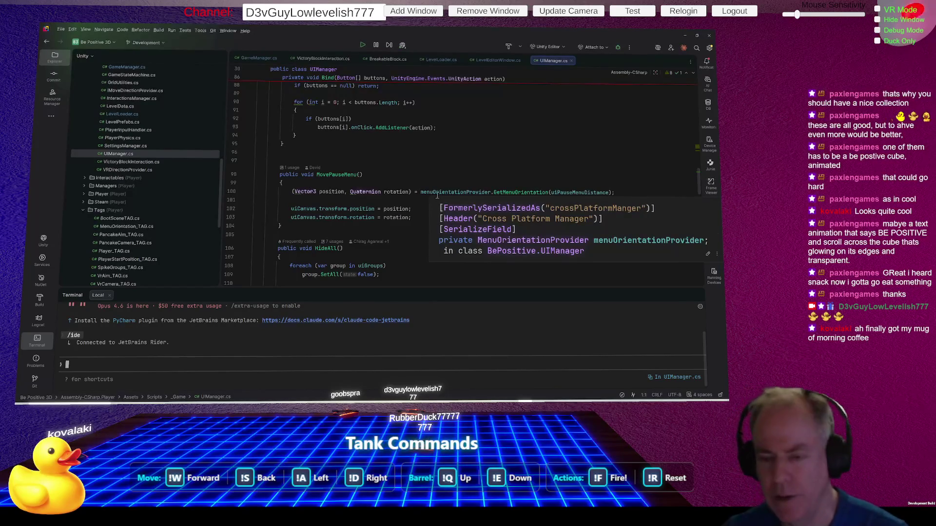
left_click(351, 174)
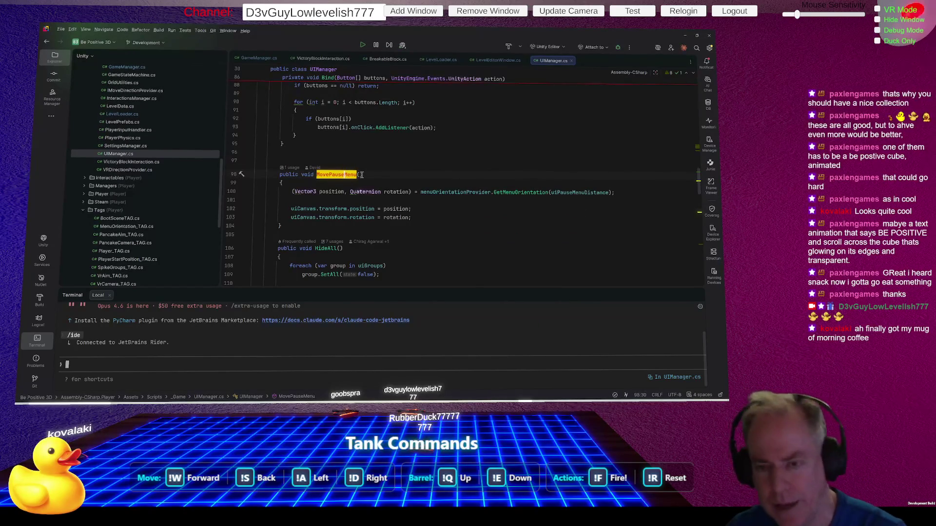
Step: Rename the MovePauseMenu method to MoveMenus
key("ctrl+r")
key("ctrl+r")
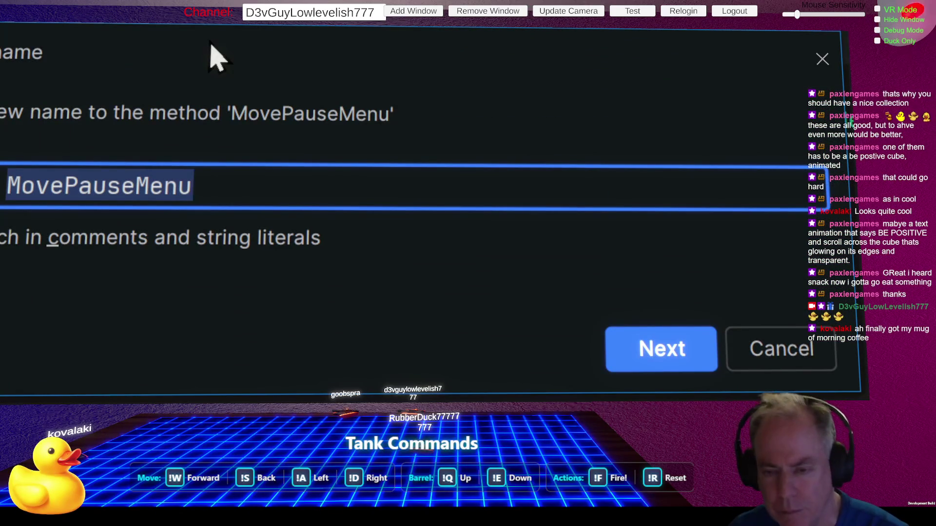
key("End")
key("Left")
key("Left")
key("Left")
key("BackSpace")
key("BackSpace")
key("BackSpace")
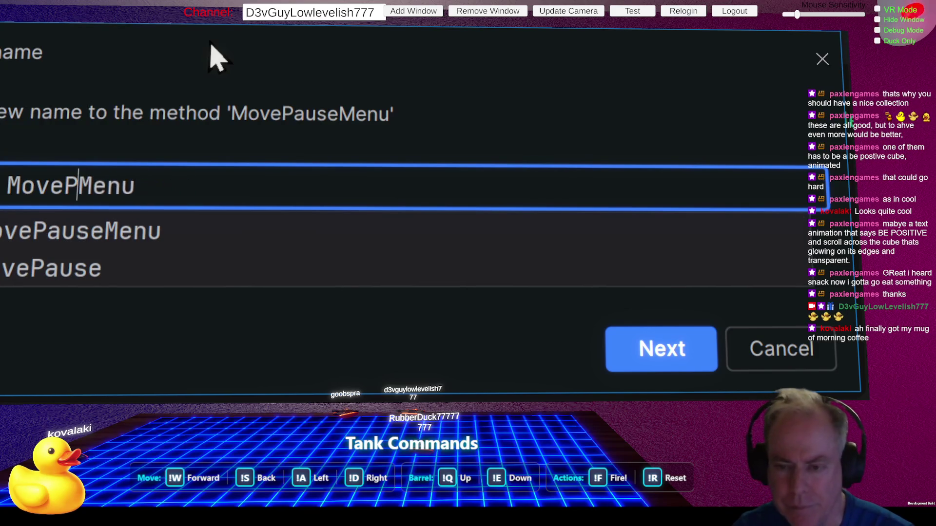
key("BackSpace")
key("End")
type("s")
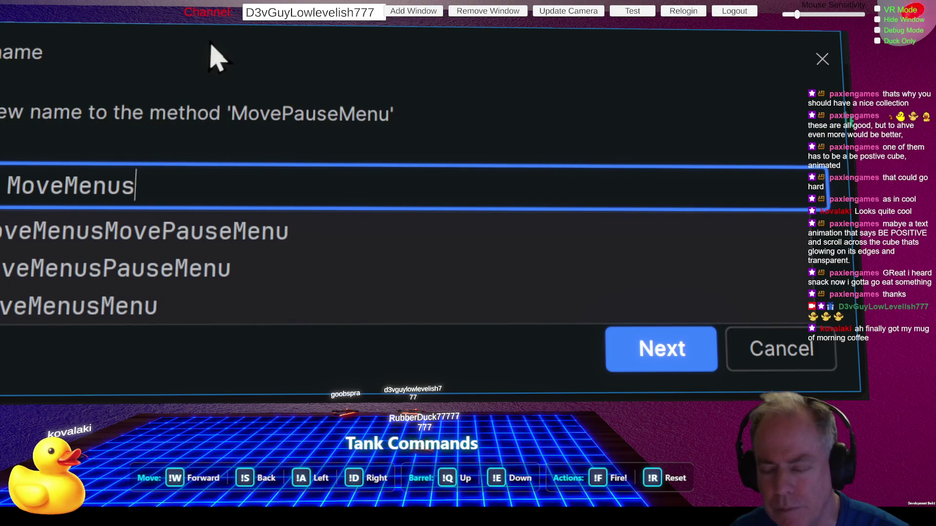
key("Return")
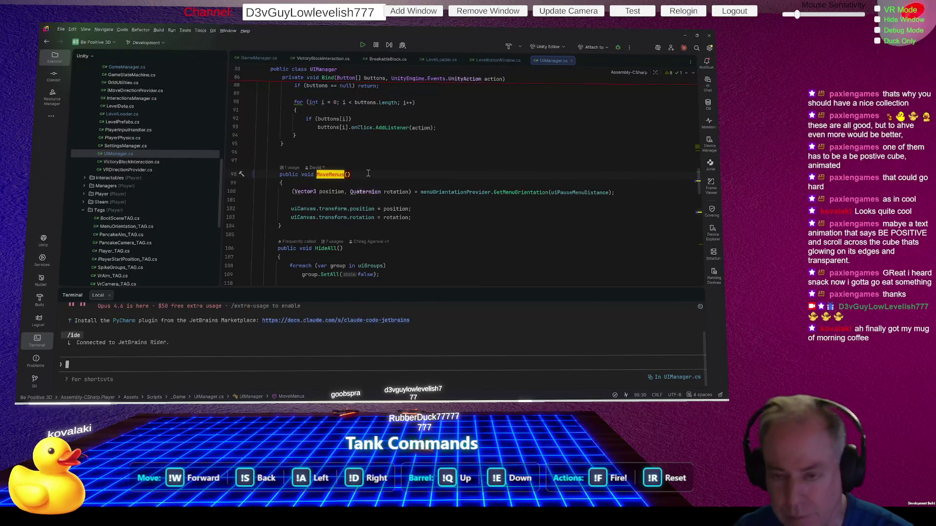
Step: Rename MoveMenus to MoveCanvases and highlight the uiCanvas field's uses
key("ctrl+r")
key("r")
key("End")
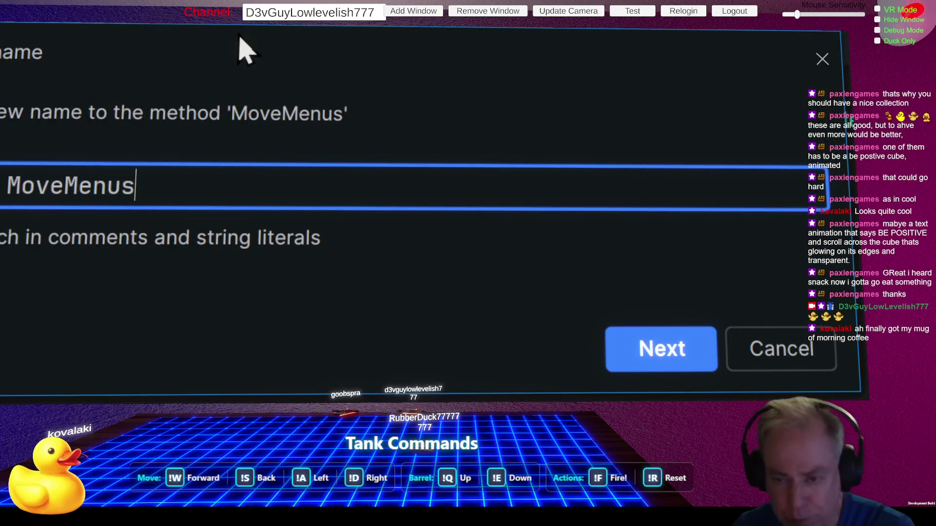
key("BackSpace")
key("BackSpace")
key("BackSpace")
type("canva")
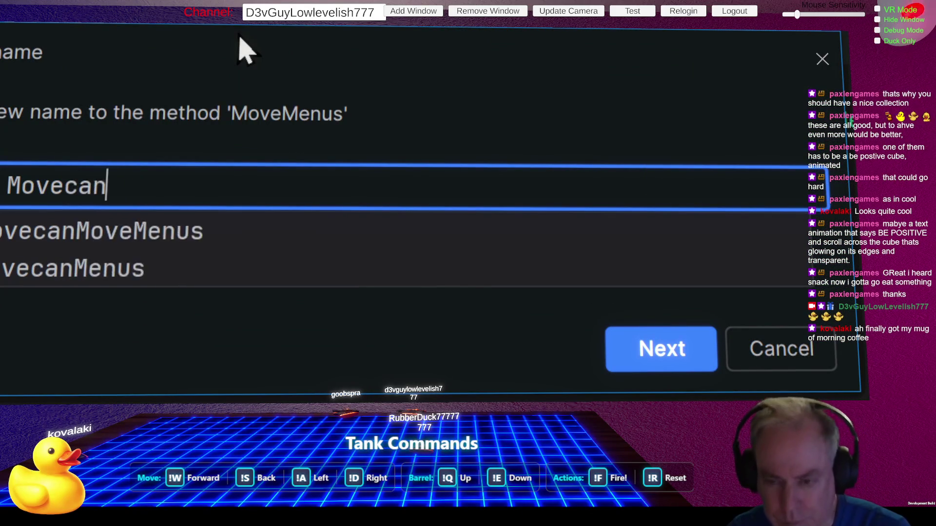
key("BackSpace")
key("BackSpace")
key("BackSpace")
key("BackSpace")
key("BackSpace")
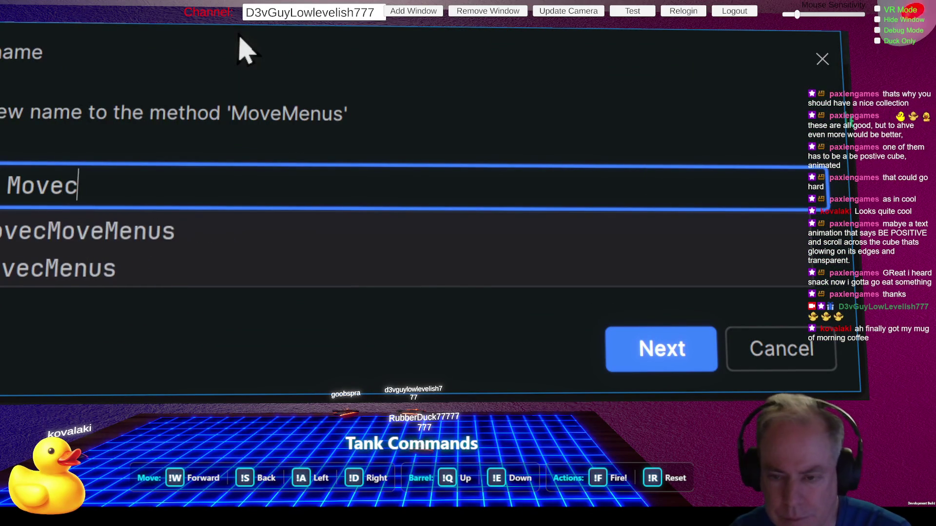
type("Canvase")
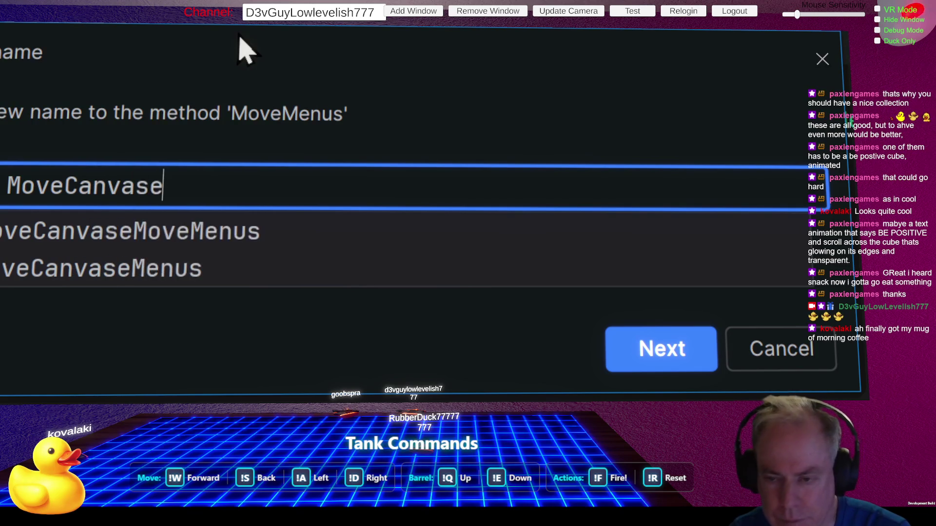
type("s")
key("Return")
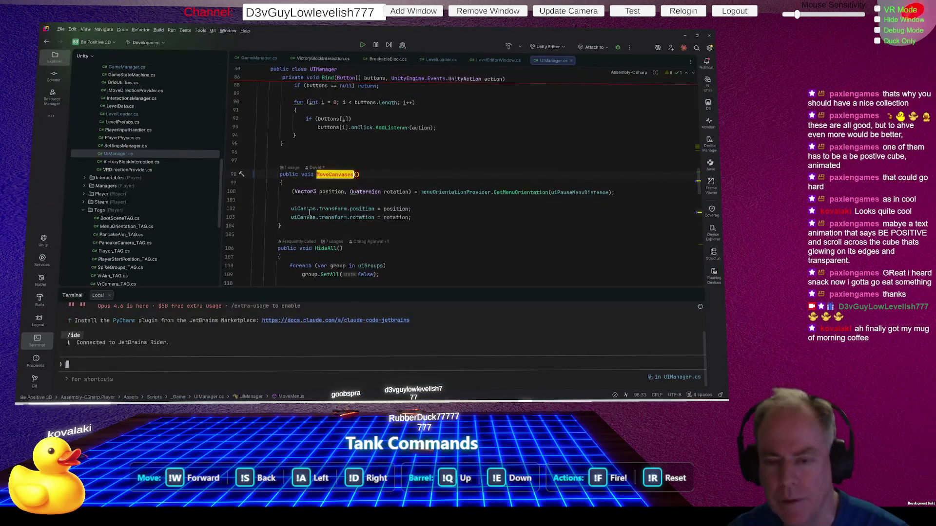
left_click(306, 209)
scroll(441, 208, "up", 15)
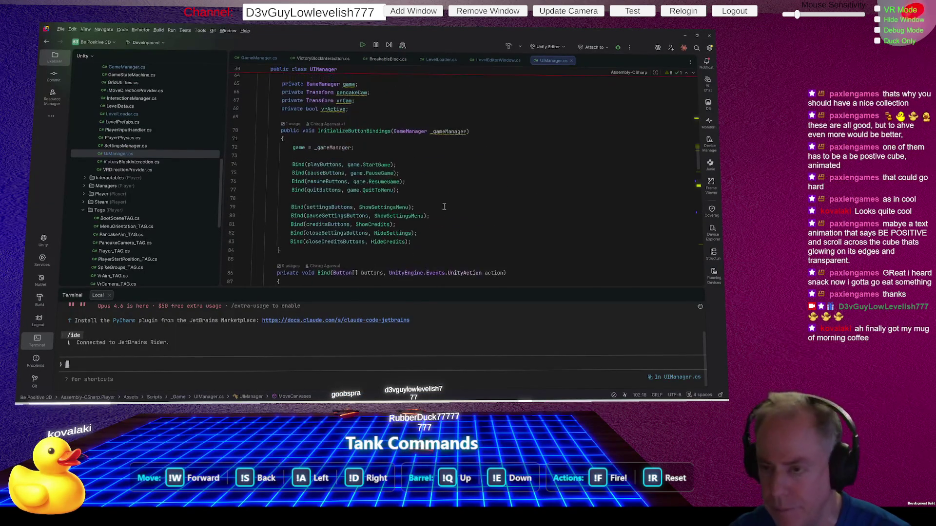
Step: Check the uiCanvas field declaration's inlay hint, then return to the Unity Editor
scroll(447, 206, "up", 7)
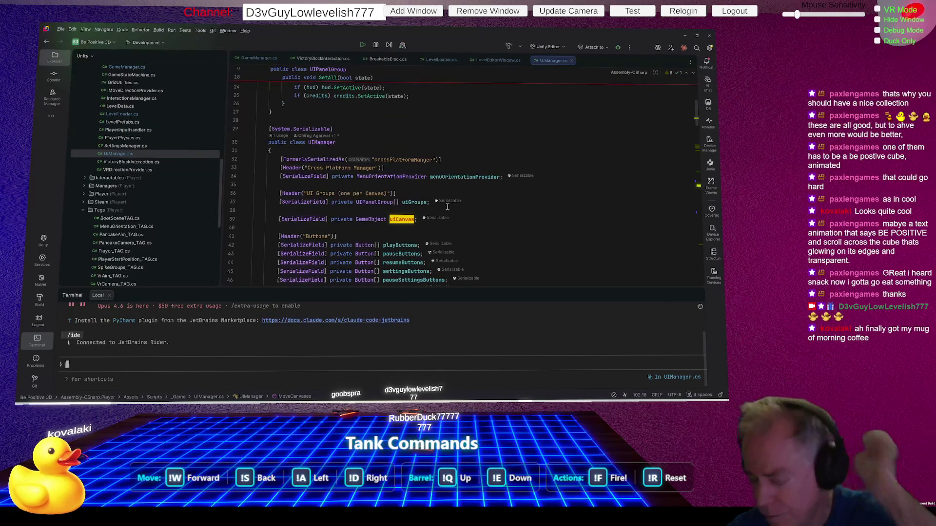
mouse_move(442, 204)
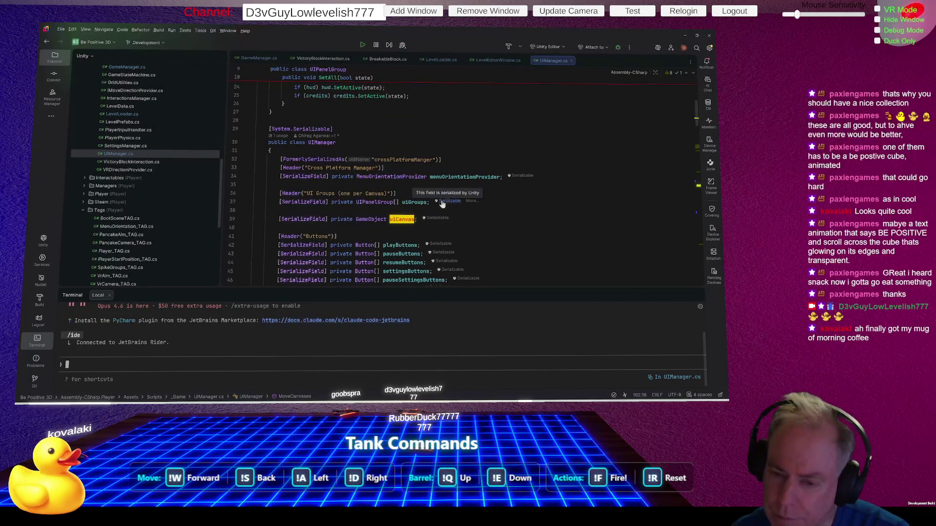
key("alt+Tab")
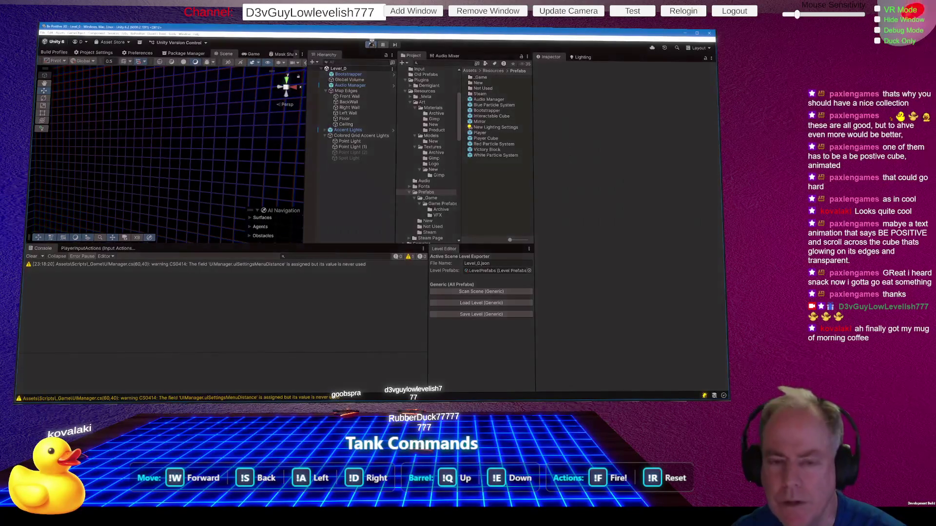
Step: Play Level_0 from the main menu, toggle pause with Escape, then restart play mode
left_click(372, 44)
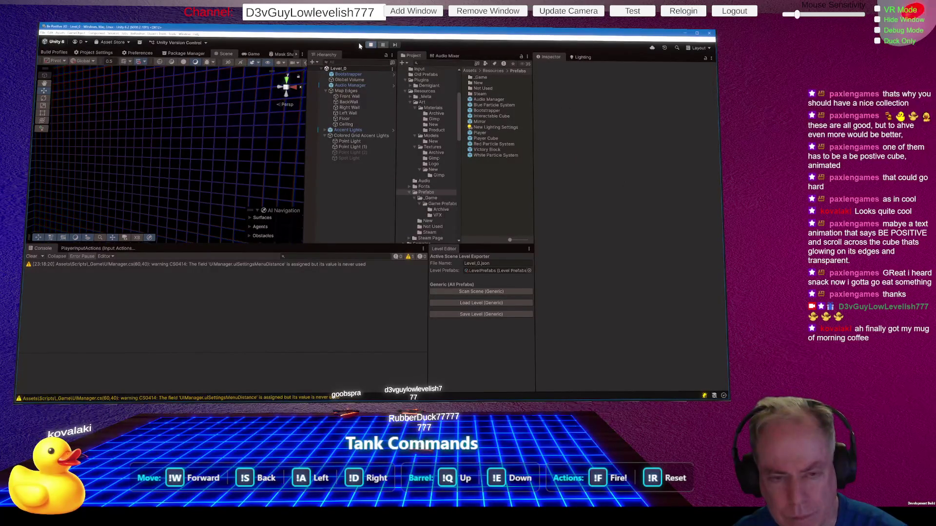
left_click(234, 122)
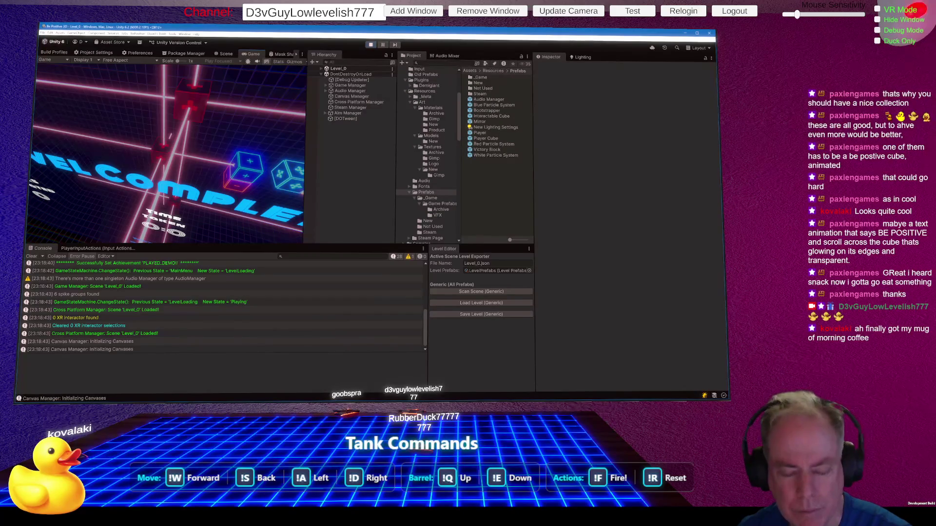
key("Escape")
key("Escape")
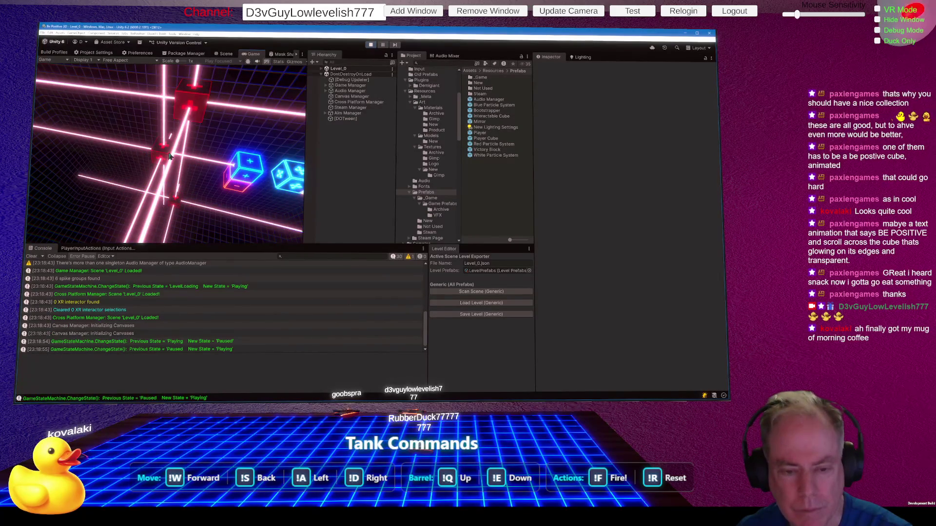
key("Escape")
left_click(370, 44)
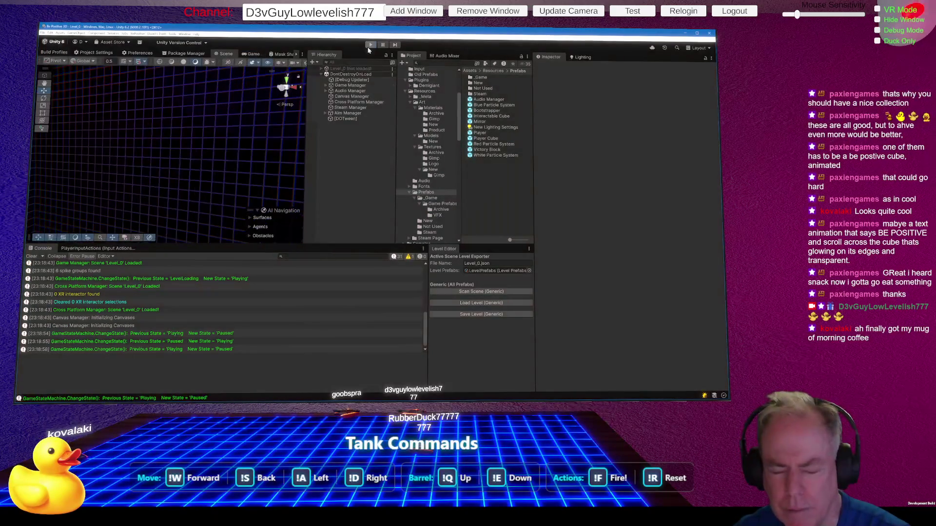
left_click(369, 45)
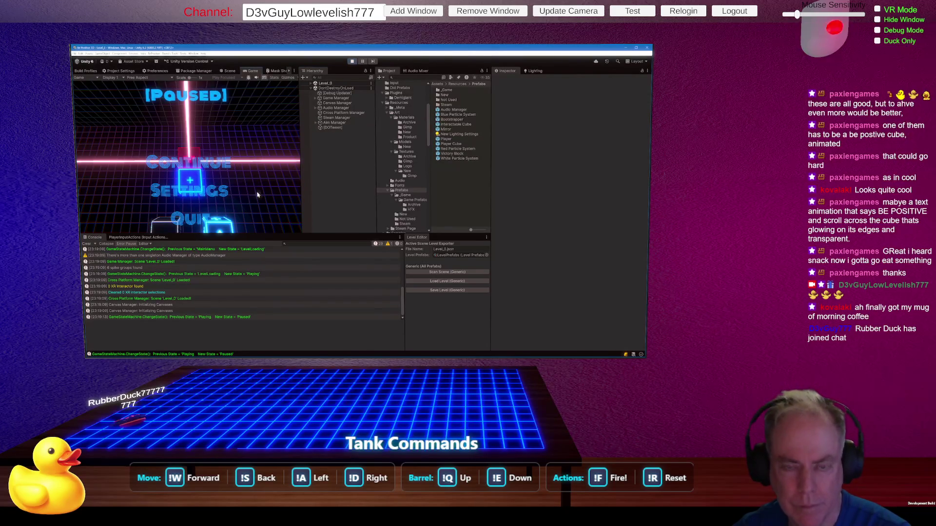
Step: Resume, walk forward with W, pause again, then stop and restart play mode
key("Escape")
key("w")
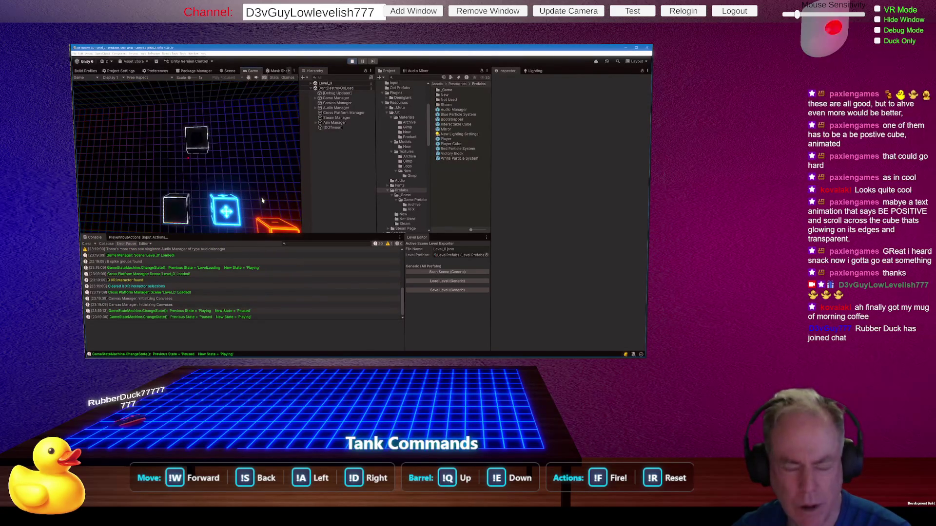
key("w")
key("Escape")
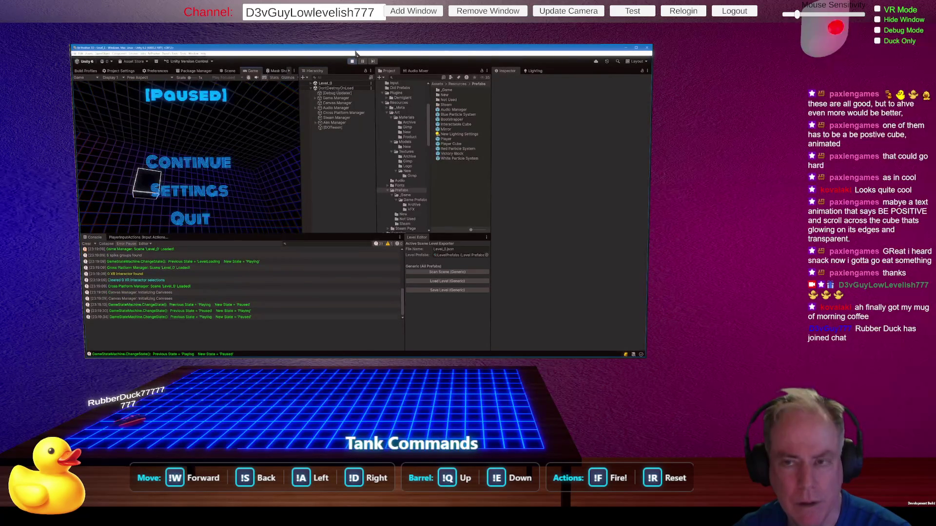
left_click(352, 61)
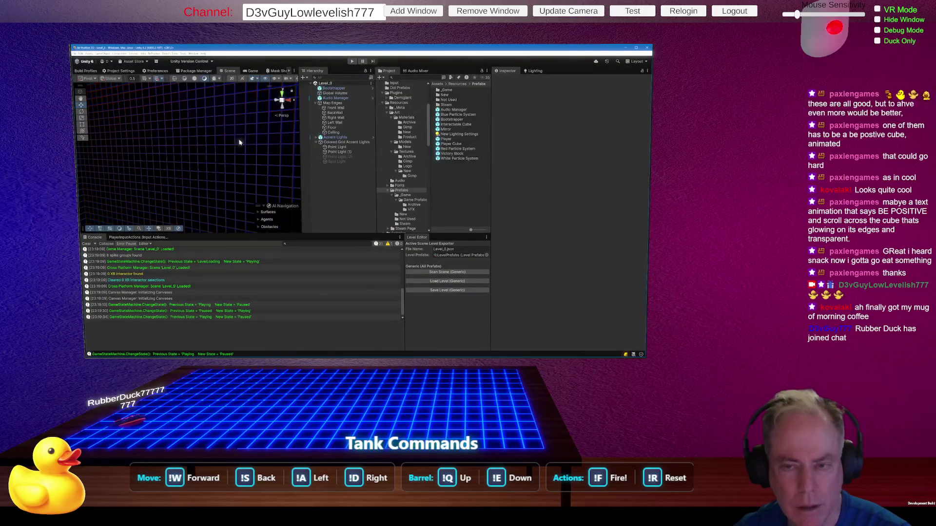
left_click(351, 61)
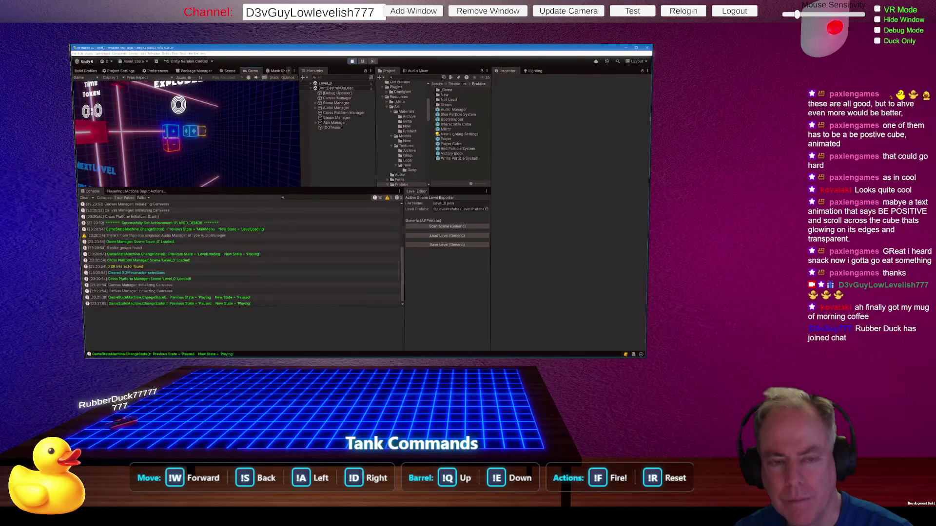
Step: Test Quit to main menu, replay the level, pause and Continue, then stop play mode
key("Escape")
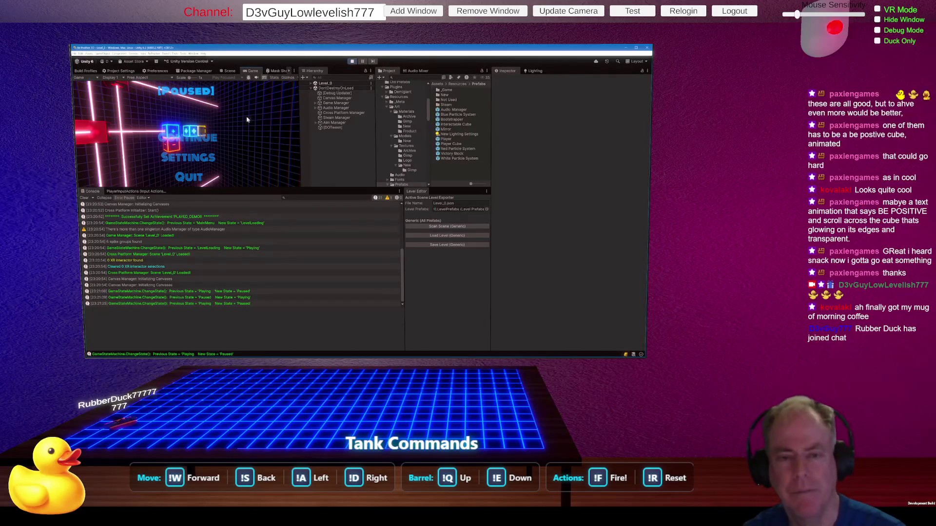
left_click(201, 175)
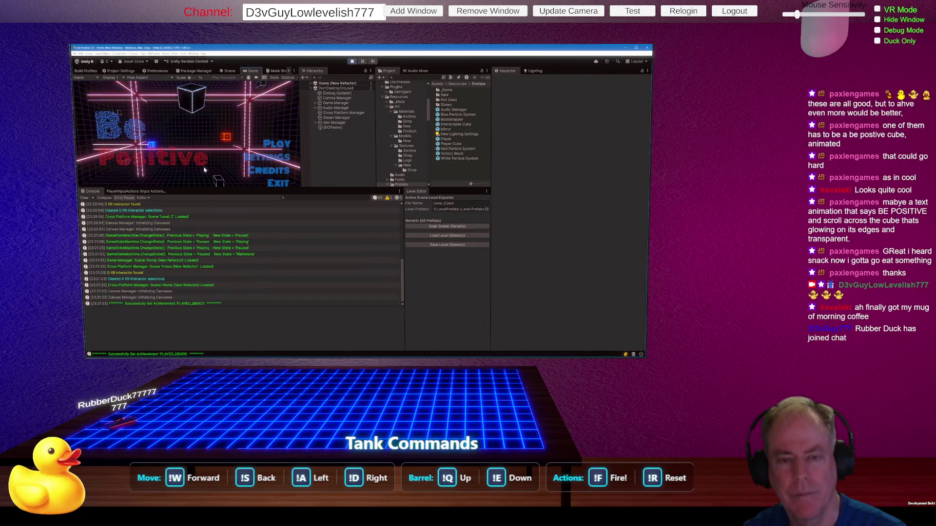
left_click(276, 144)
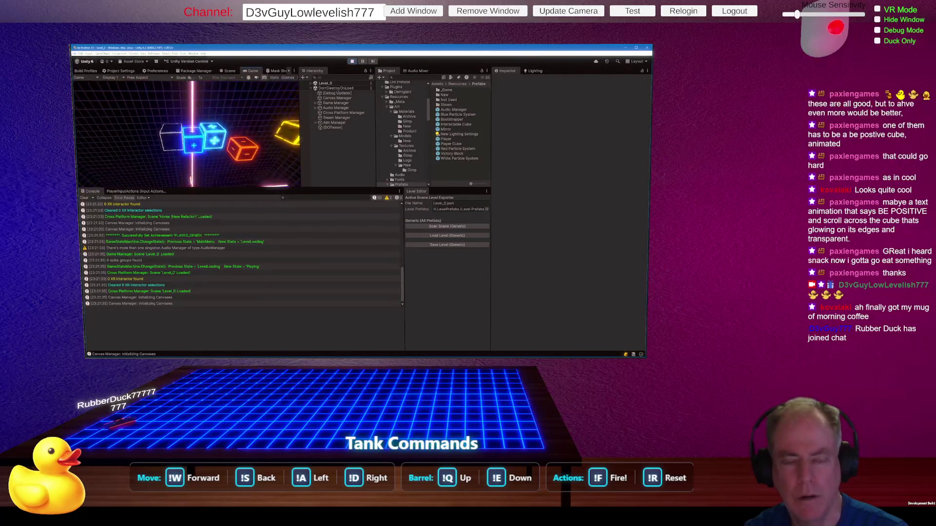
key("Escape")
left_click(189, 138)
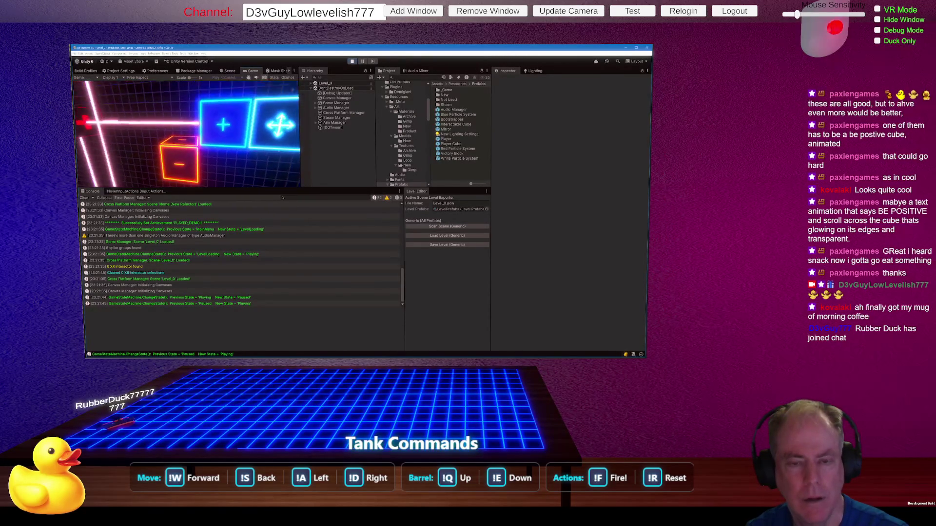
left_click(352, 62)
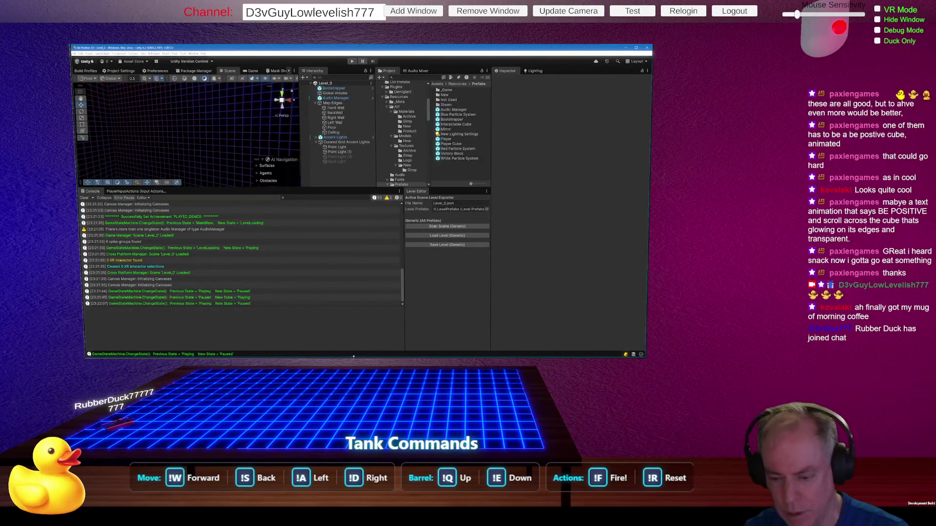
mouse_move(417, 358)
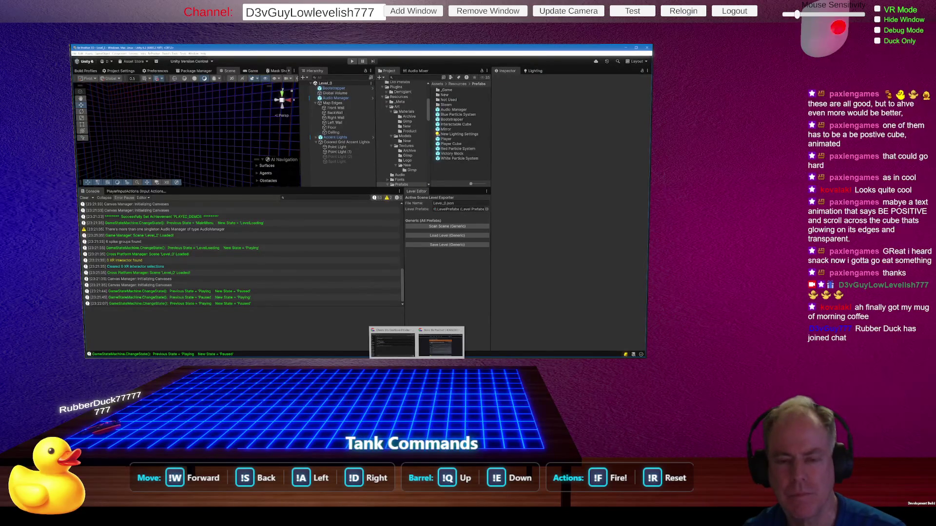
left_click(441, 343)
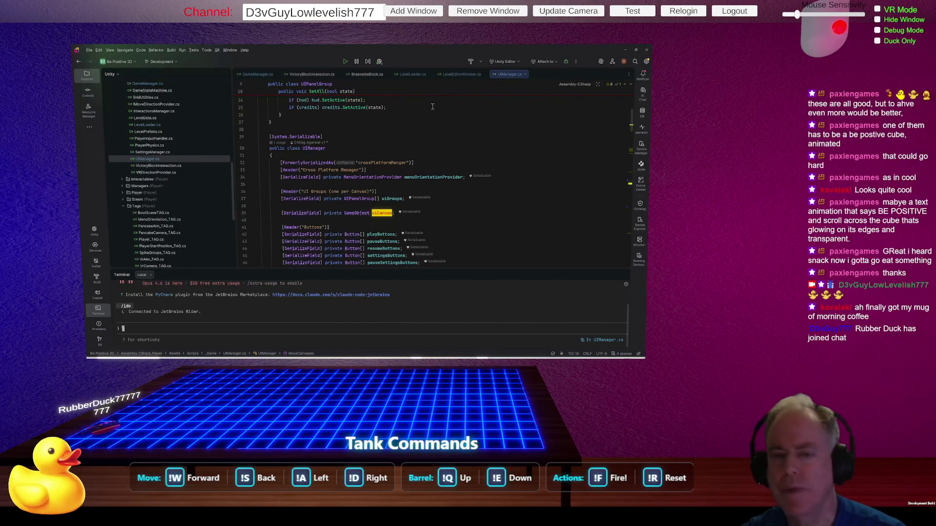
Step: Open PlayerPhysics.cs from the Explorer tree
double_click(153, 146)
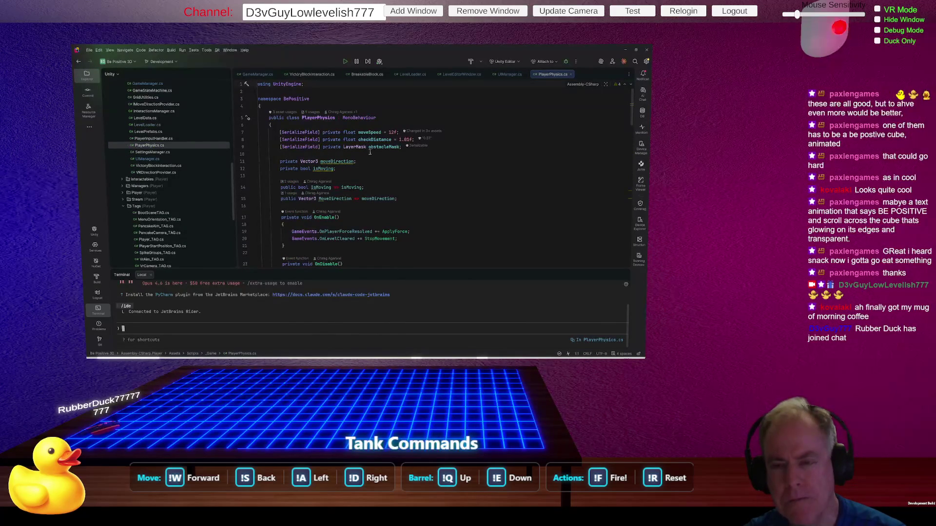
scroll(409, 168, "down", 10)
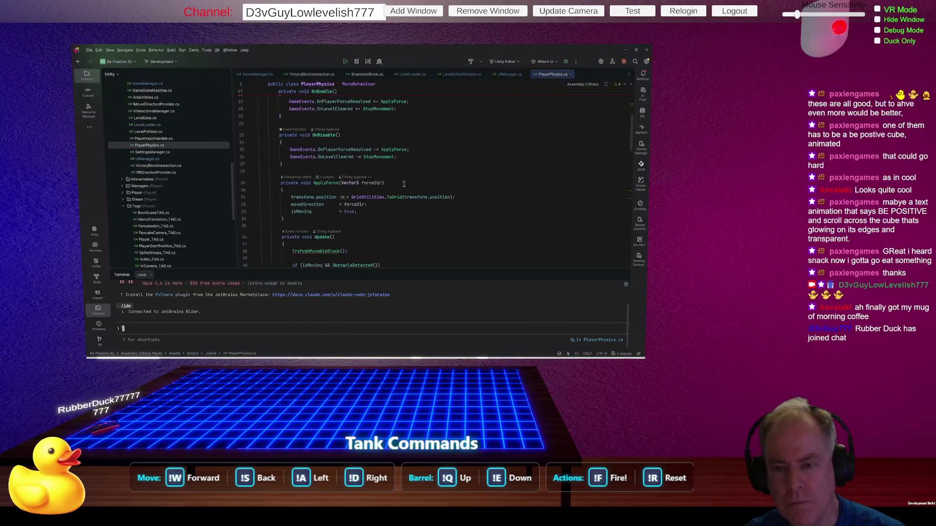
scroll(385, 176, "down", 5)
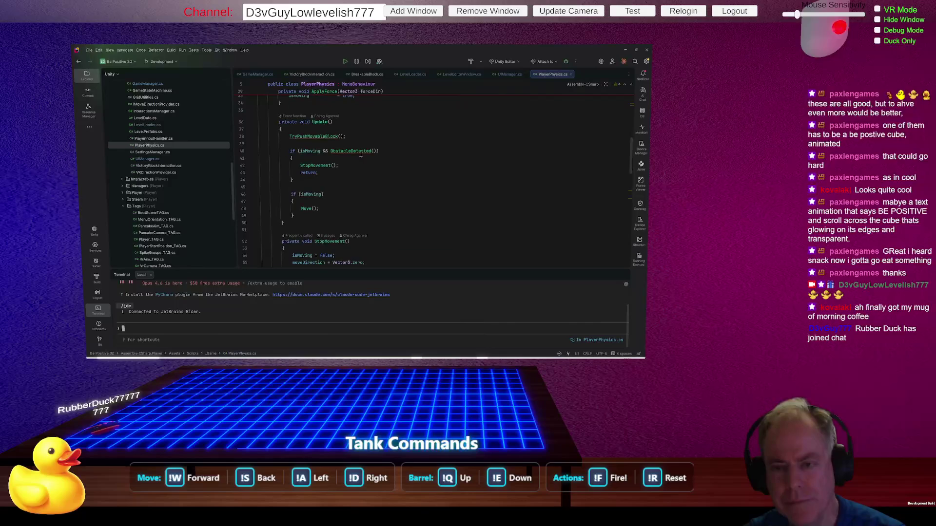
scroll(302, 146, "down", 6)
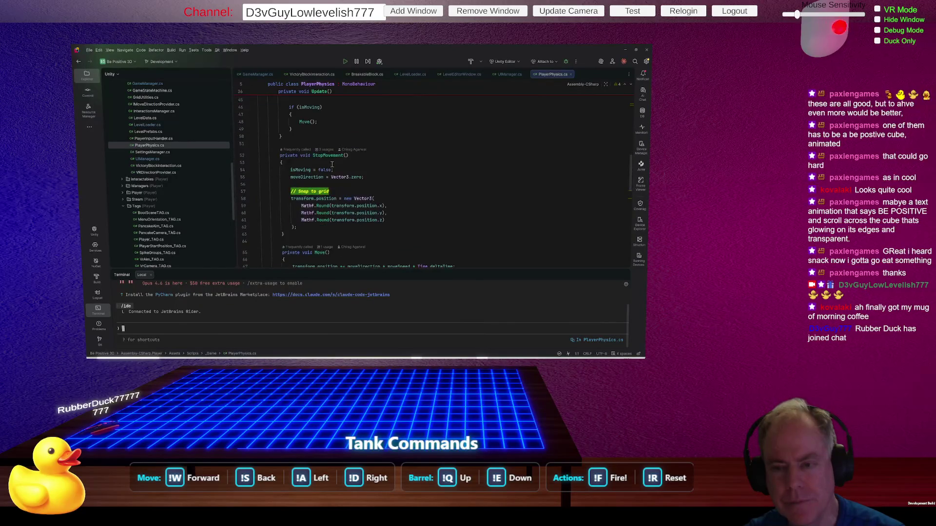
scroll(346, 162, "down", 4)
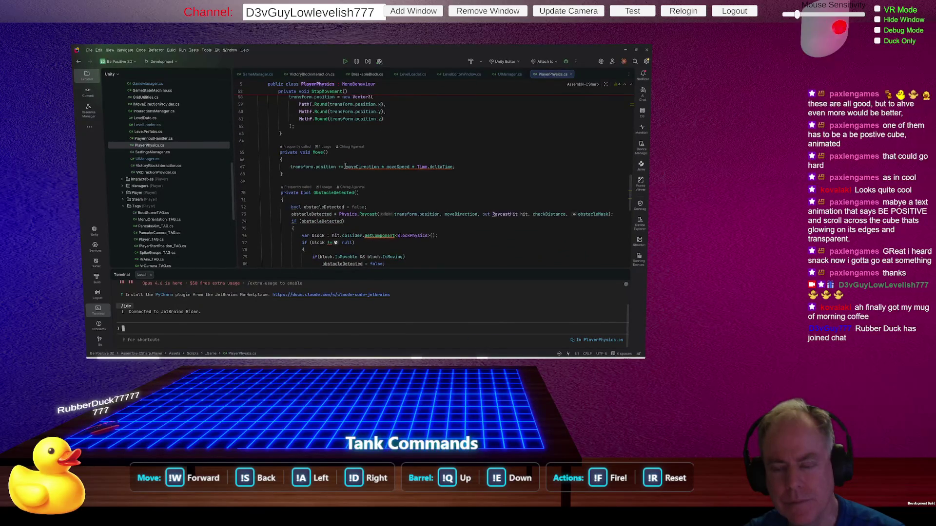
scroll(347, 168, "down", 3)
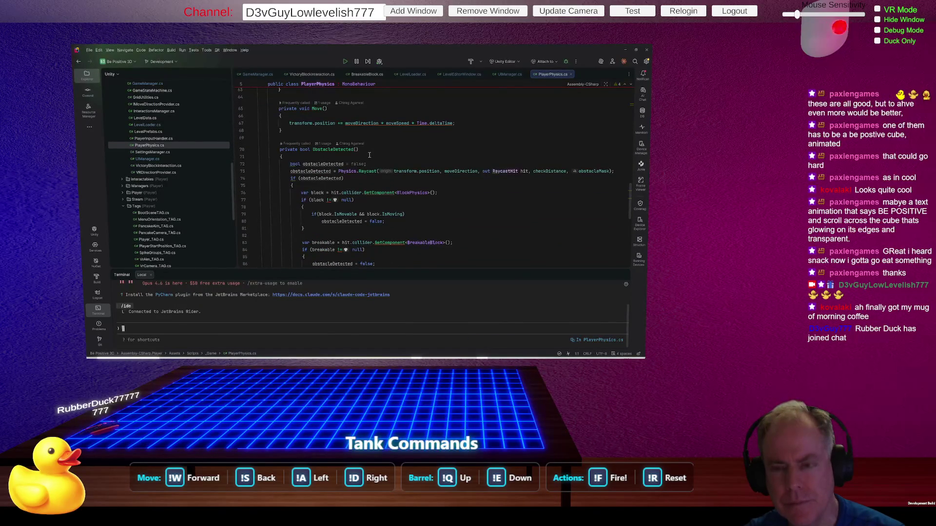
scroll(369, 155, "down", 2)
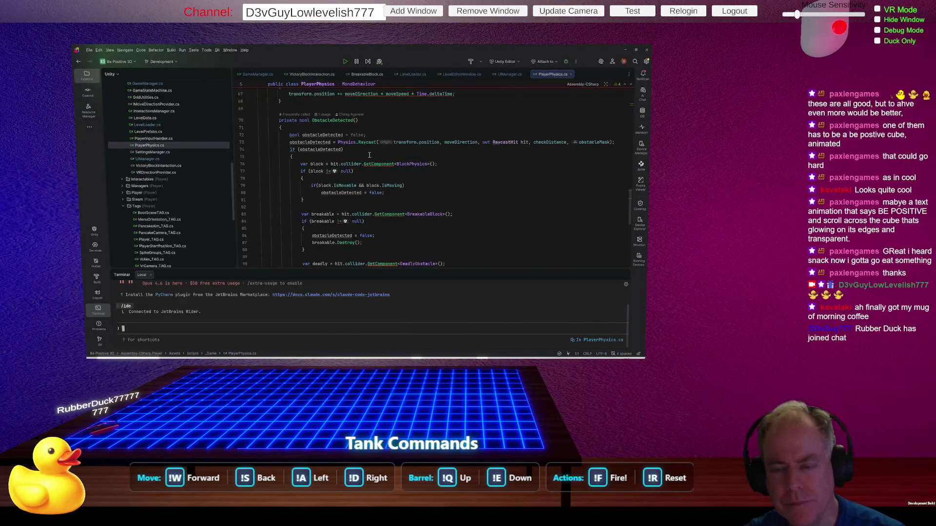
scroll(369, 155, "down", 2)
scroll(370, 155, "up", 4)
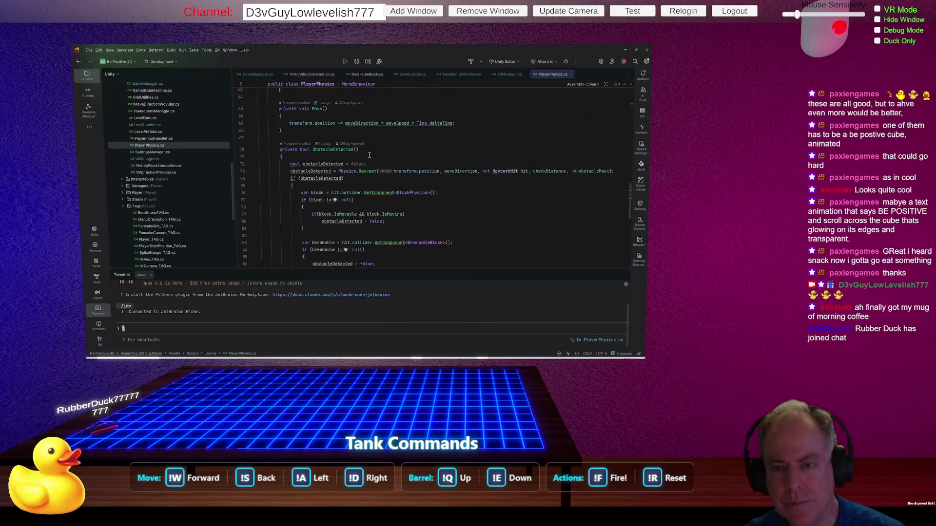
left_click(334, 150)
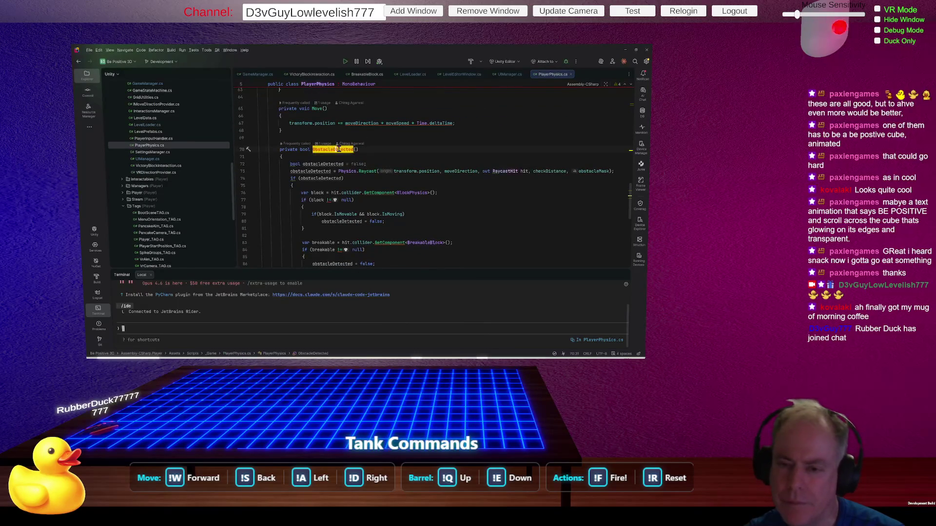
scroll(391, 152, "down", 2)
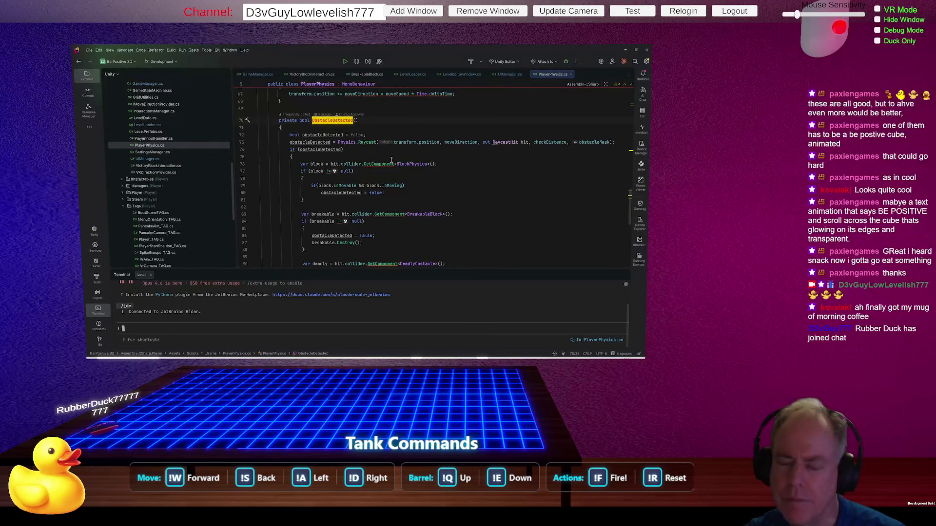
scroll(358, 153, "up", 10)
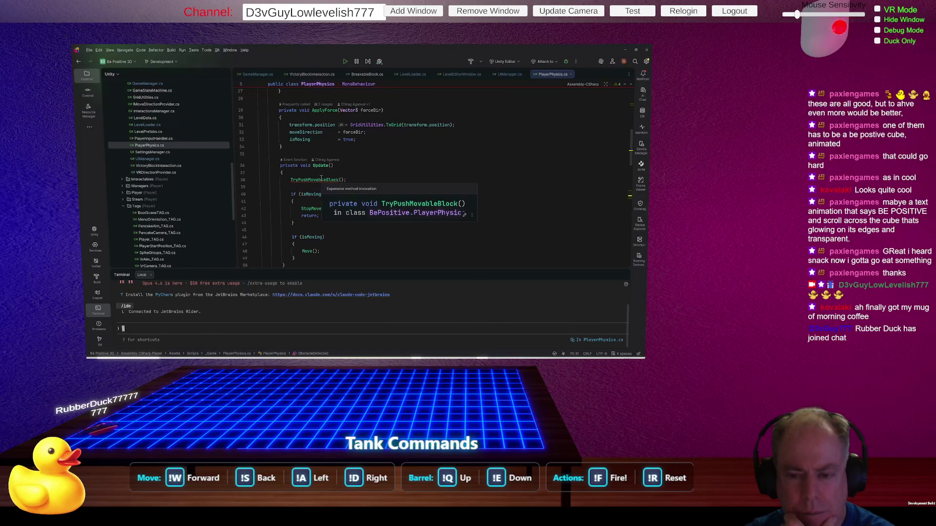
scroll(331, 220, "down", 2)
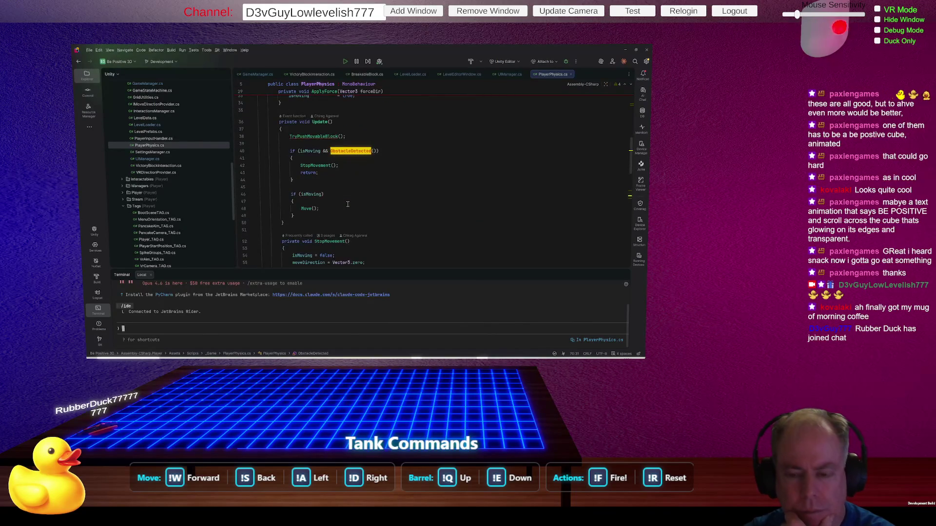
scroll(351, 195, "up", 2)
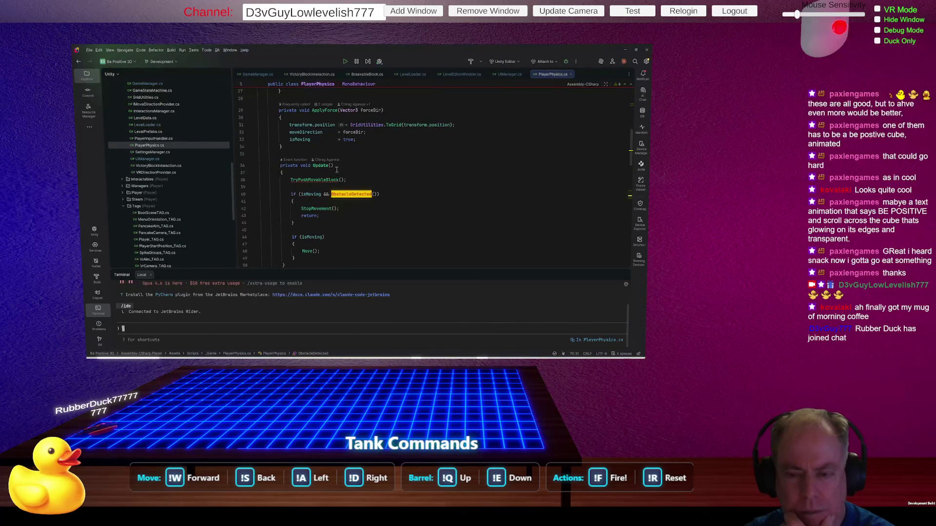
left_click(336, 171)
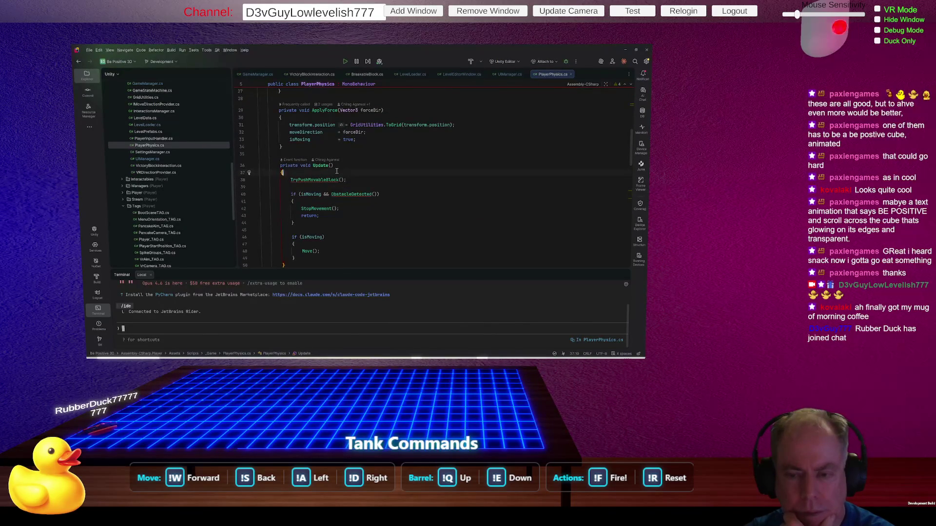
Step: Add 'if (GameManager.Instance.currentState != State.Playing) return;' at the top of Update()
key("Return")
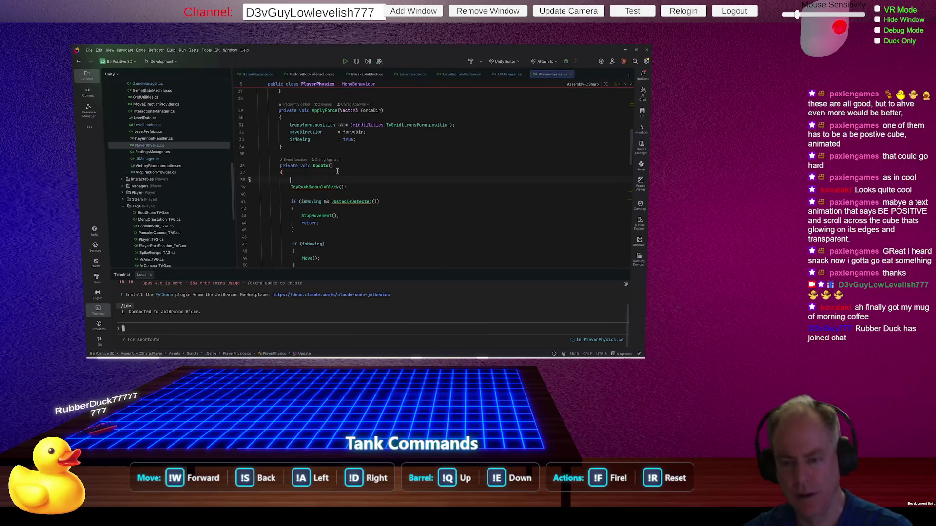
type("if")
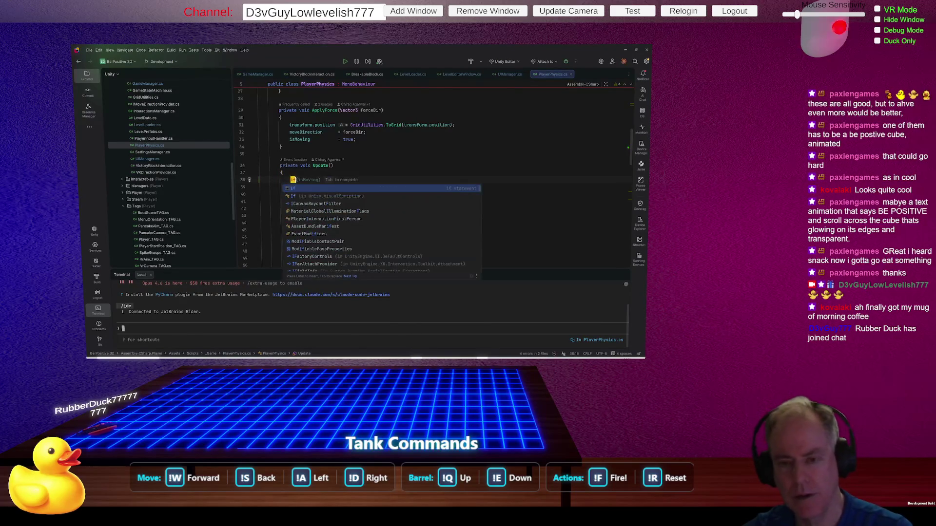
type("(game")
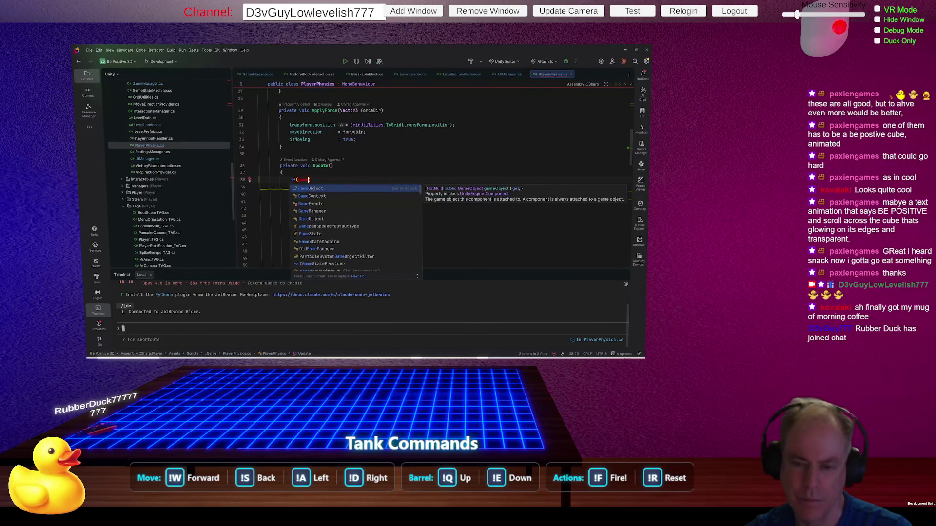
type("M")
key("Return")
type(".")
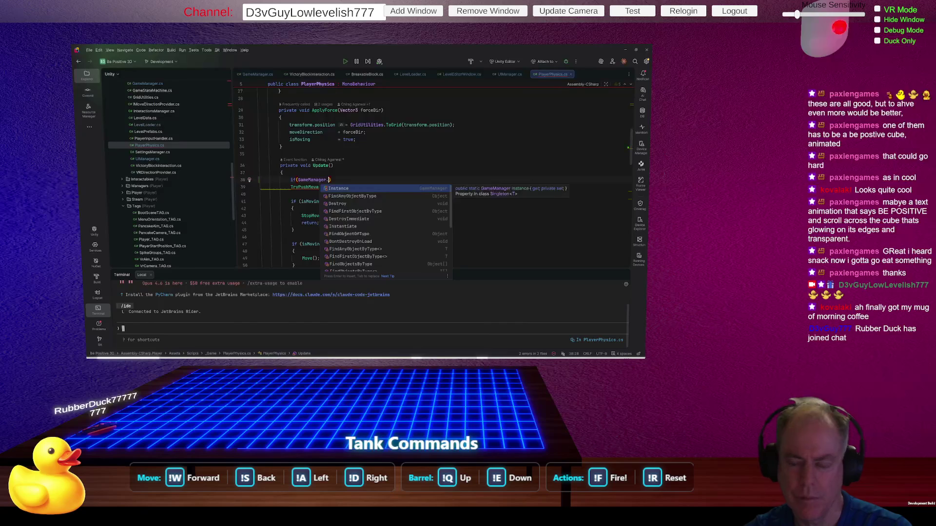
key("Return")
type(".")
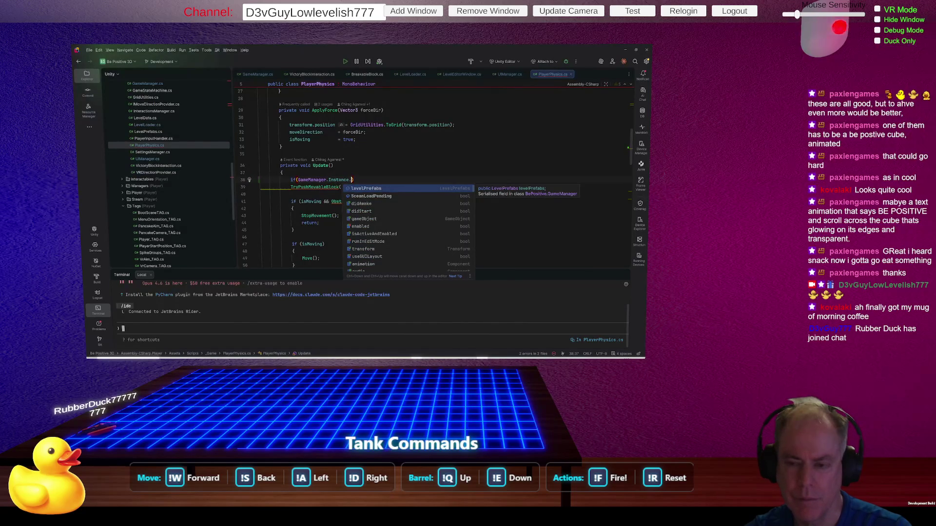
type("stat")
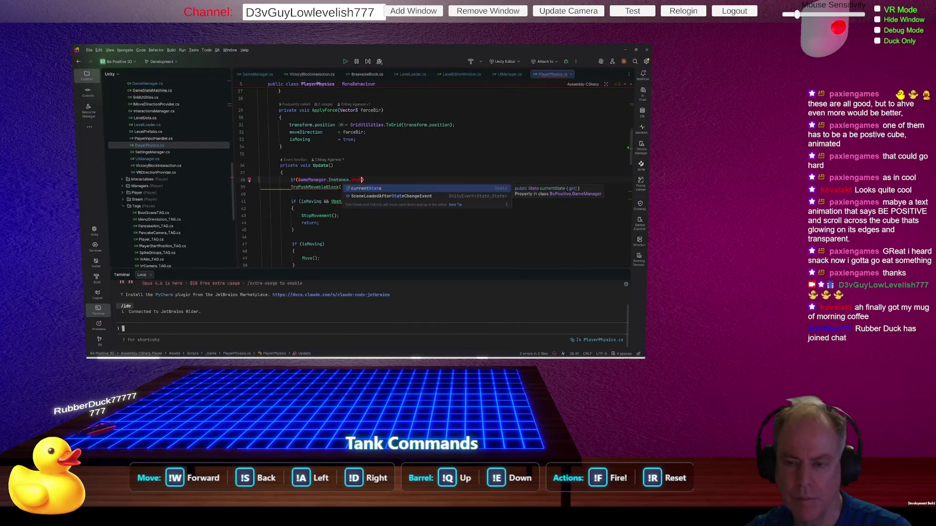
key("Return")
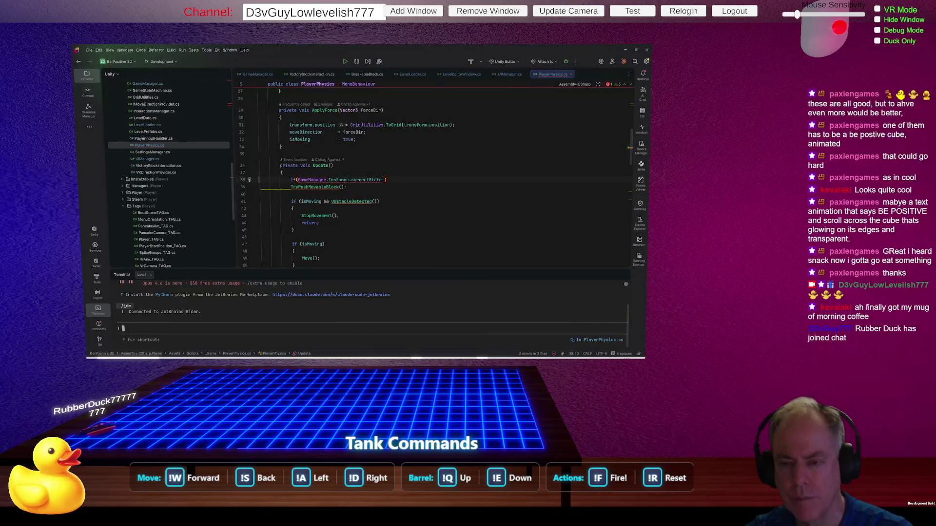
type("!=")
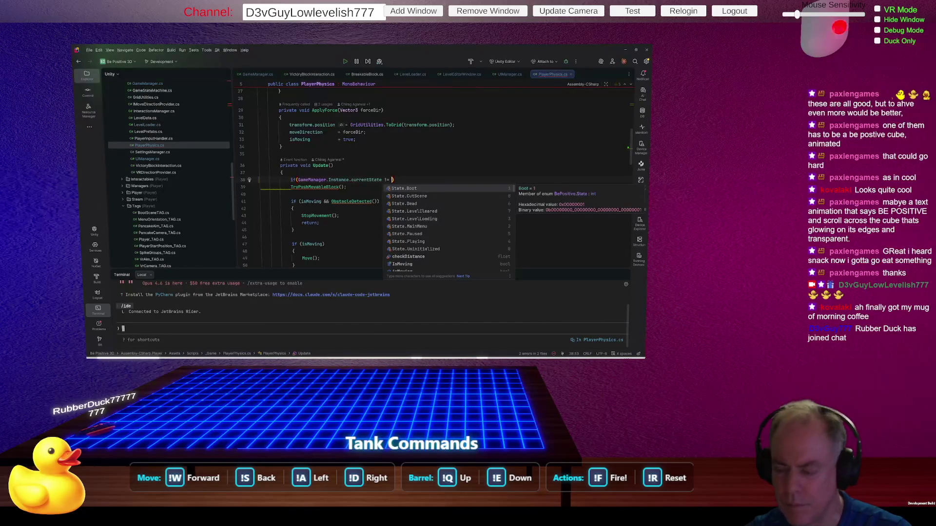
key("Down")
key("Down")
key("Down")
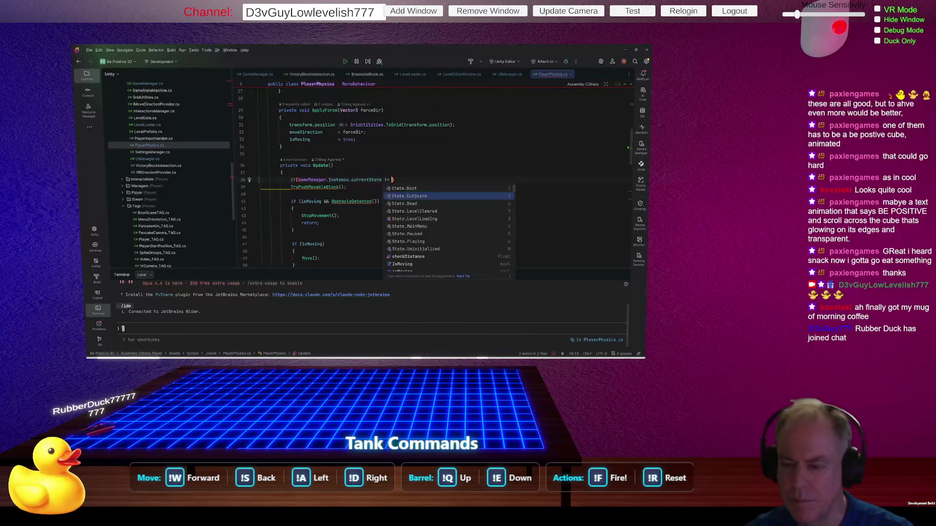
key("Return")
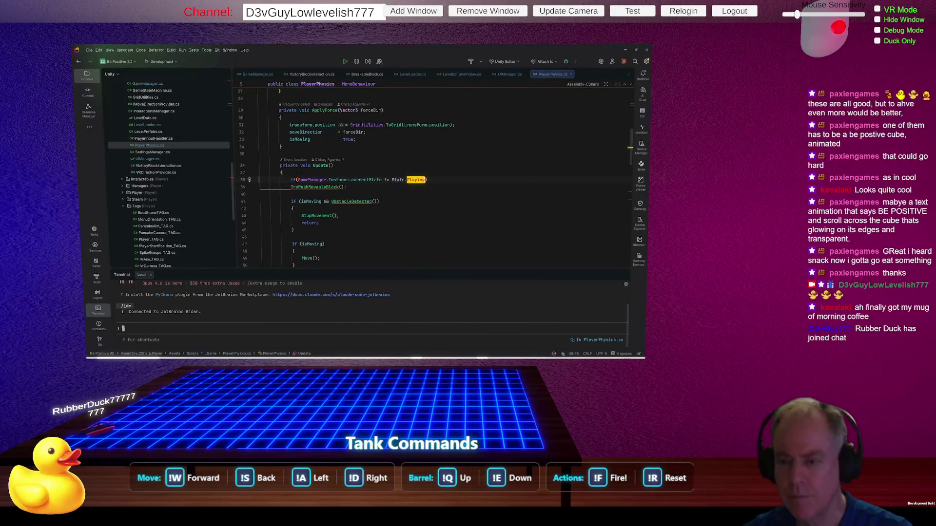
key("Return")
type("return")
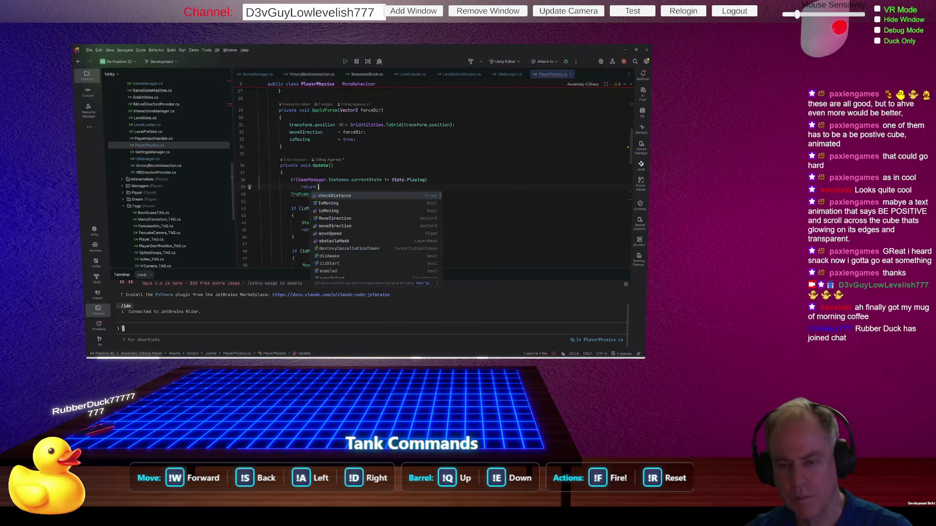
type(";")
key("Return")
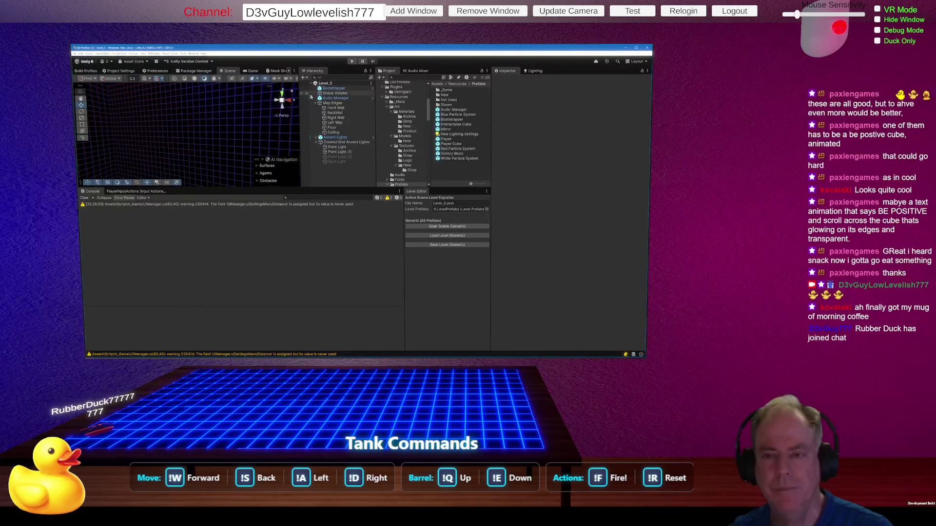
Step: Play-test Level_0, confirm the Escape pause menu appears, then stop and return to Rider
mouse_move(246, 126)
left_mouse_down()
mouse_move(266, 139)
mouse_move(278, 134)
mouse_move(290, 106)
left_mouse_up()
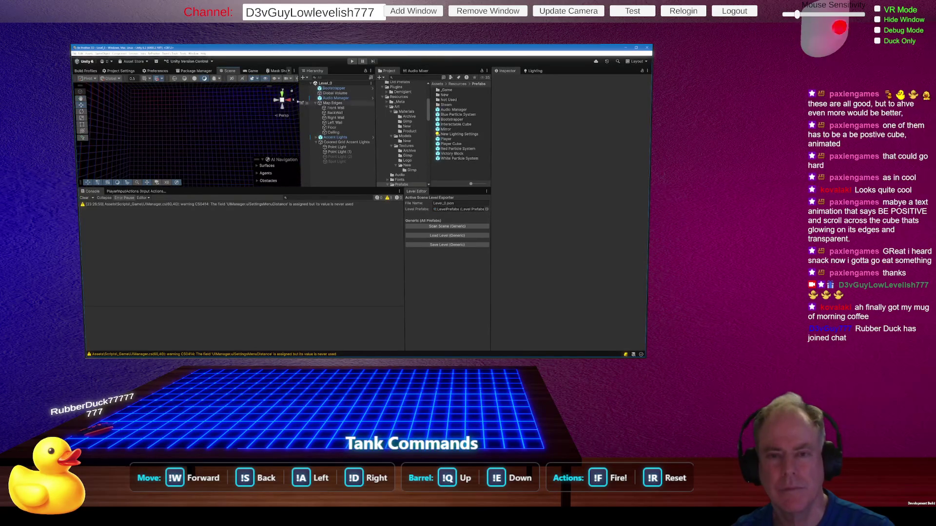
left_click(351, 62)
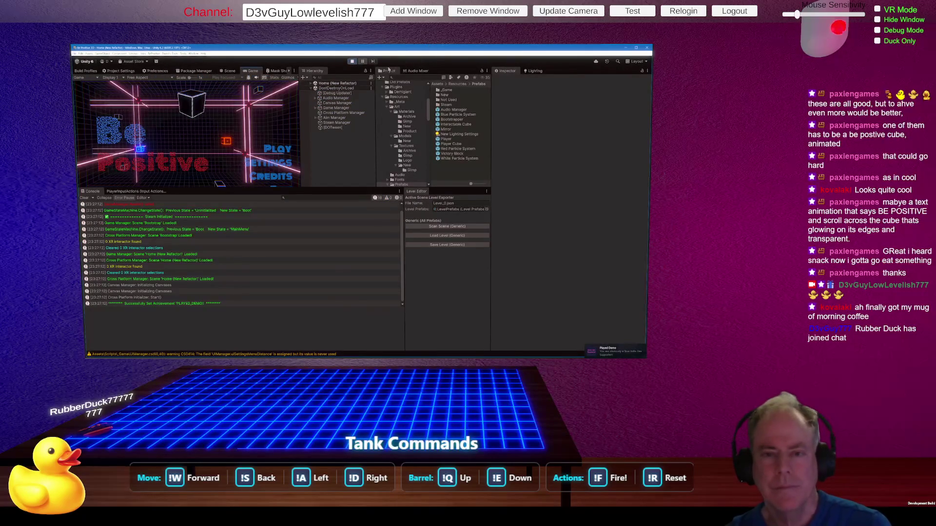
left_click(276, 154)
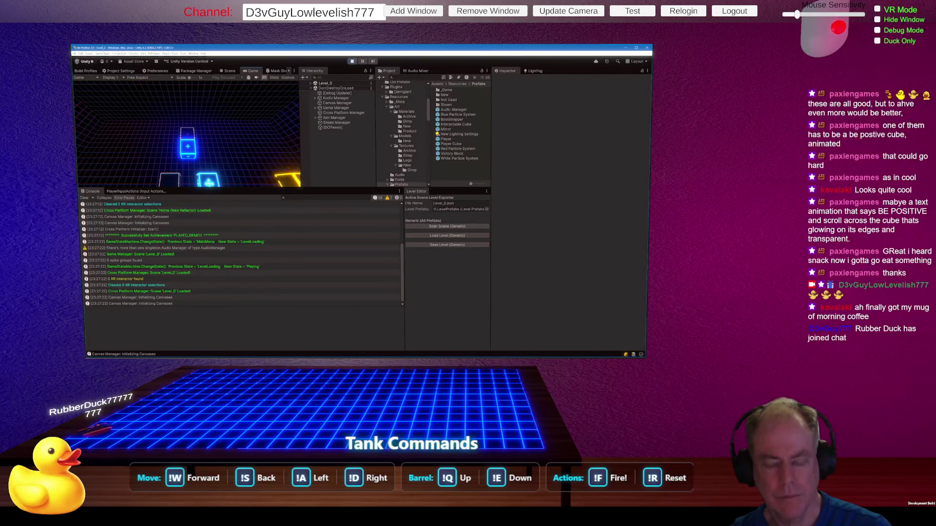
key("Escape")
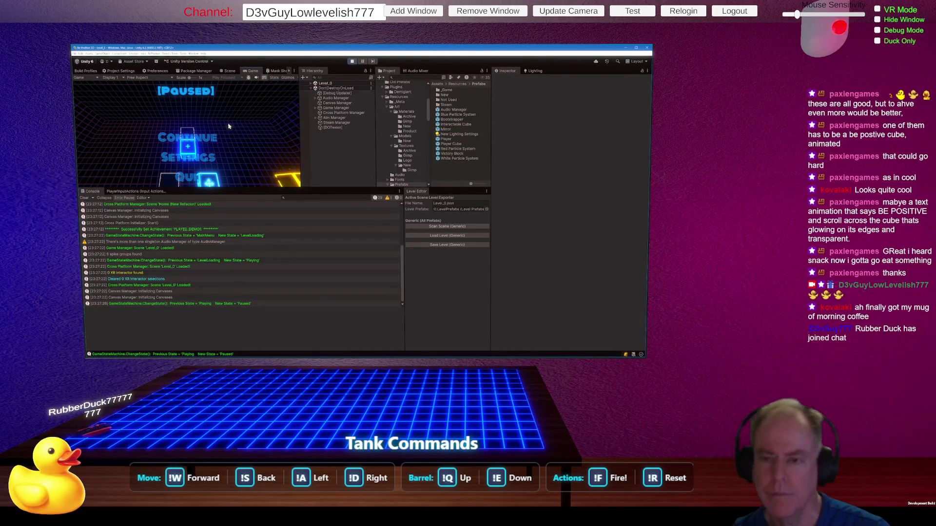
left_click(352, 62)
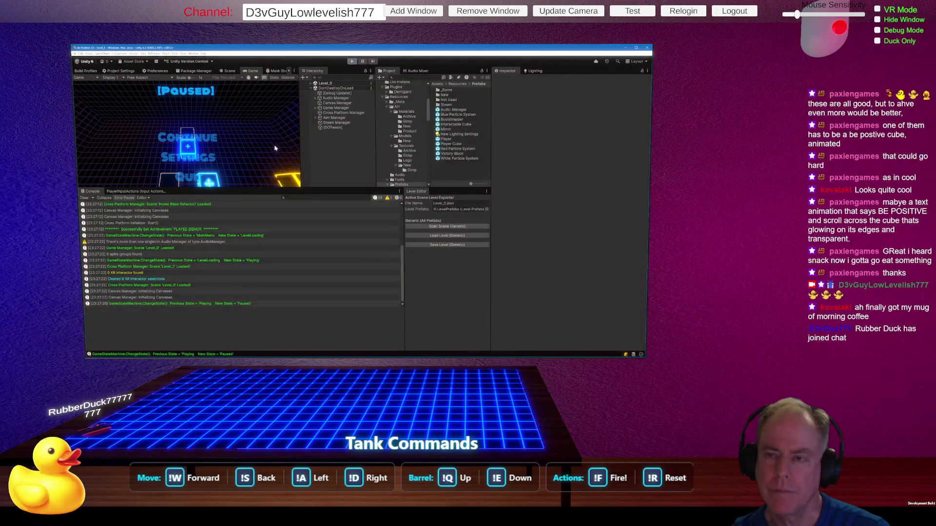
key("alt+Tab")
key("ctrl+f")
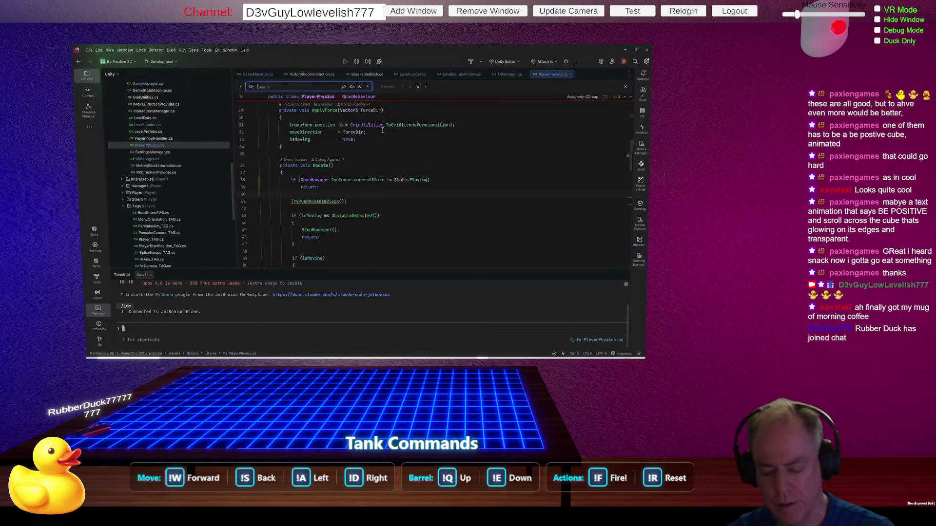
Step: Search PlayerPhysics.cs for 'sound' and 'play', then search for 'sound' again
type("sound")
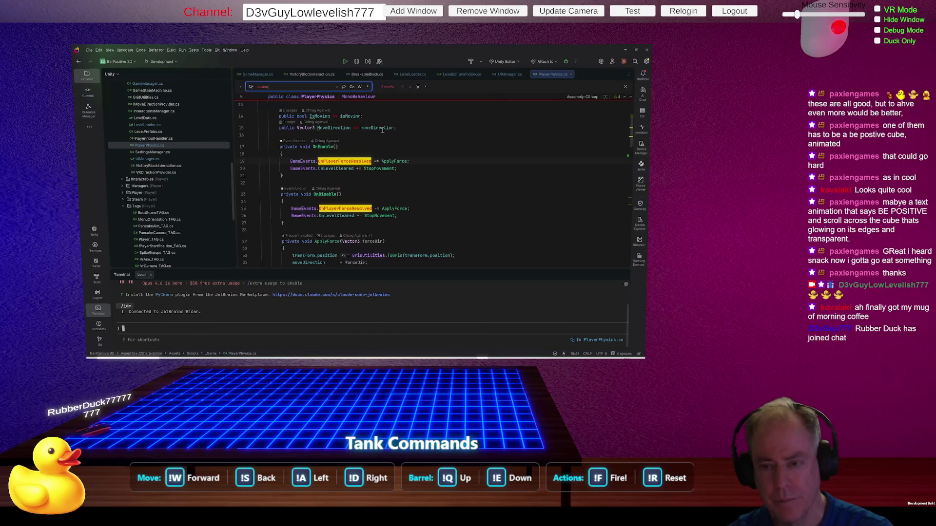
key("BackSpace")
key("BackSpace")
key("BackSpace")
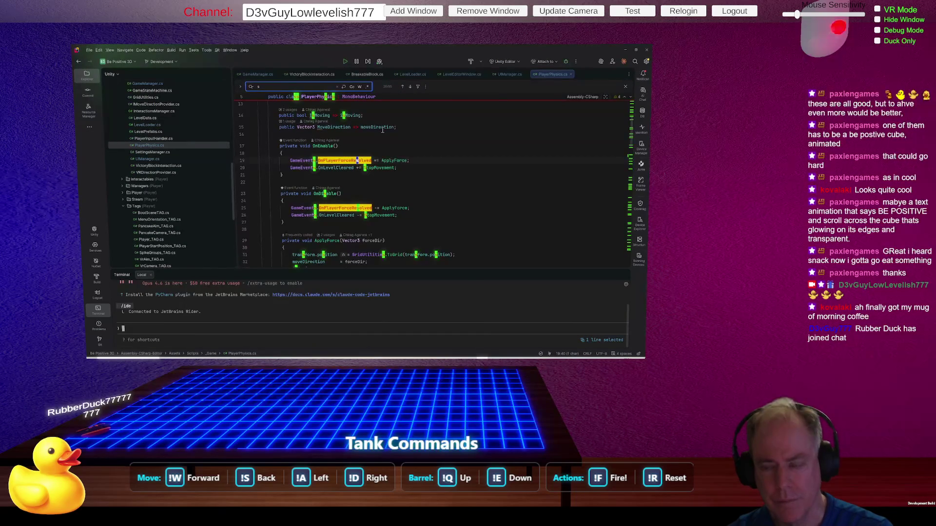
key("BackSpace")
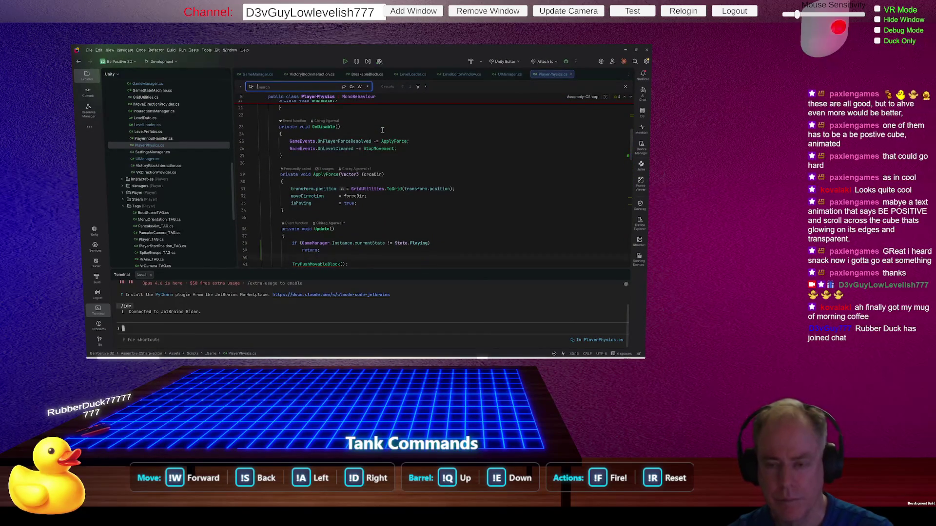
type("play")
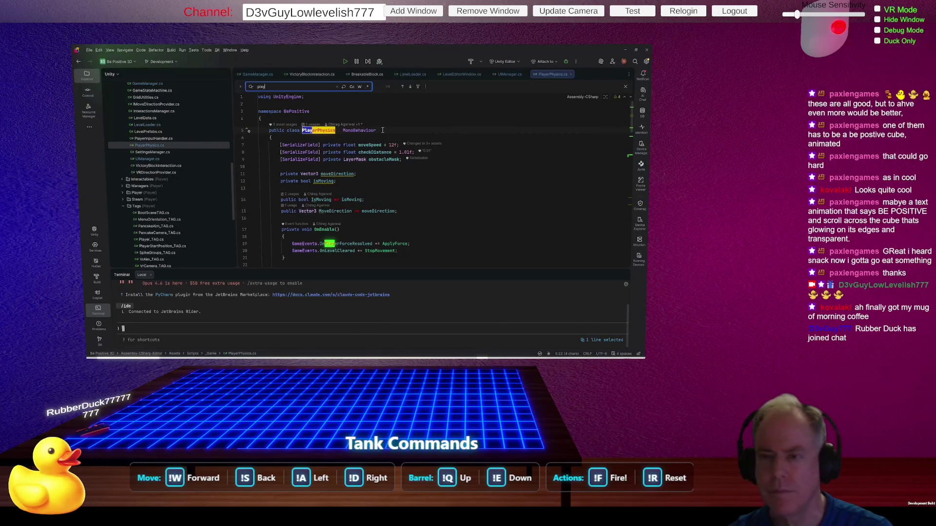
key("BackSpace")
key("BackSpace")
key("BackSpace")
scroll(382, 130, "down", 5)
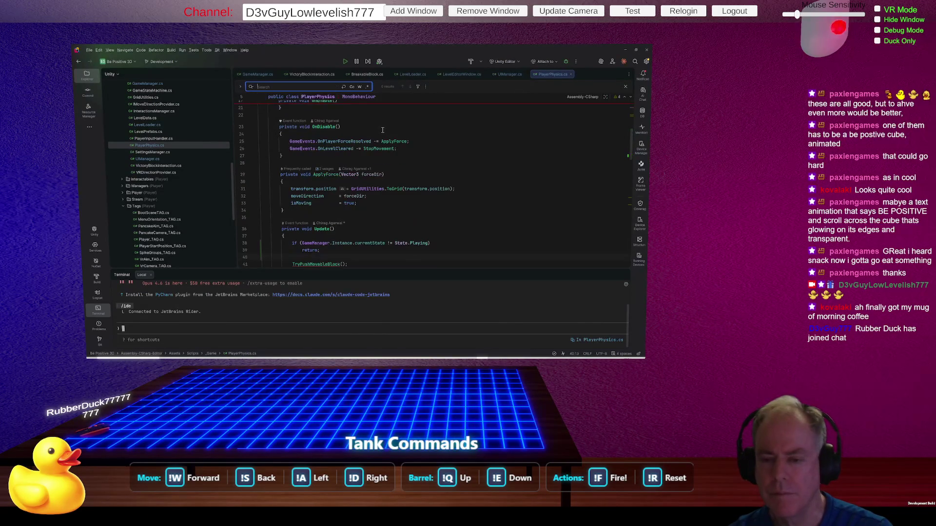
scroll(382, 130, "up", 2)
type("sound")
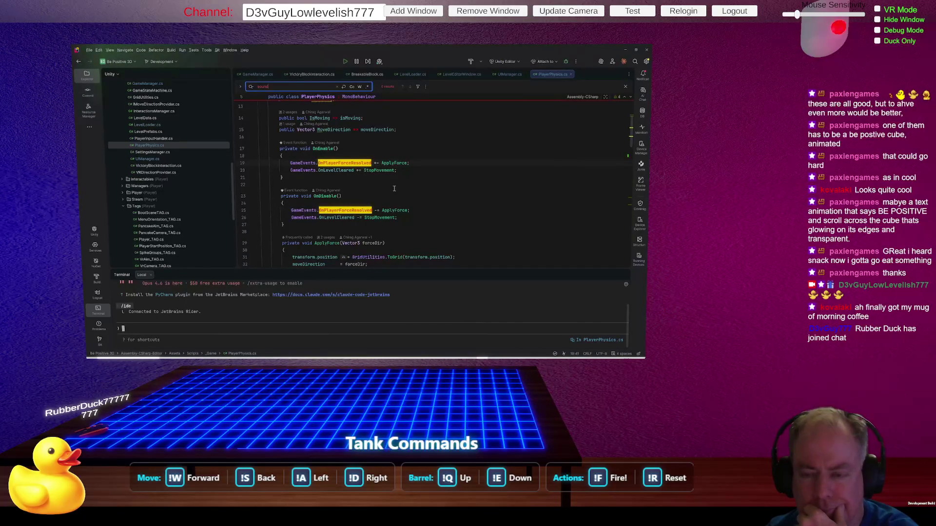
Step: Close the search and bring up the actions menu for OnPlayerForceResolved in OnDisable
left_click(394, 189)
key("Escape")
left_click(355, 210)
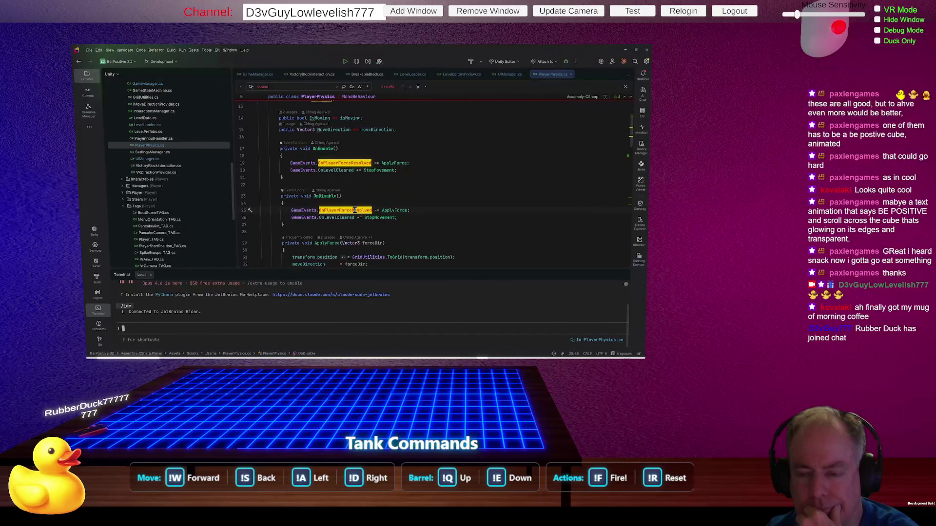
right_click(356, 210)
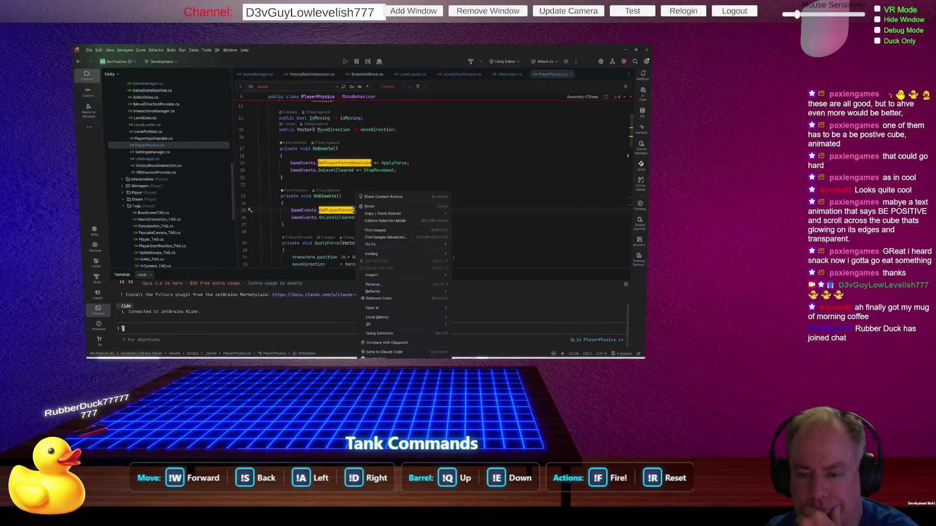
Step: Find usages of OnPlayerForceResolved, open the BlockInteractionSystem result and highlight ApplyForceFromBlock calls
left_click(381, 231)
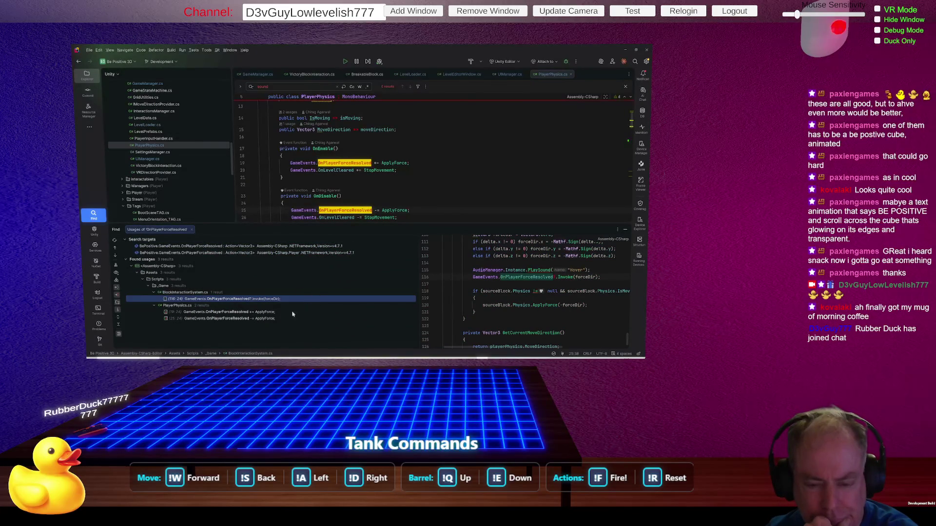
double_click(247, 300)
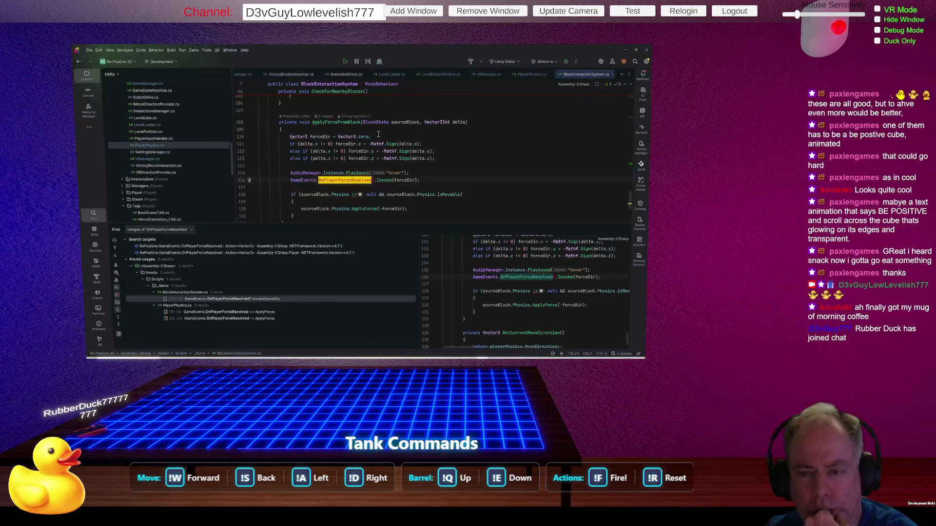
left_click(345, 122)
scroll(495, 185, "up", 7)
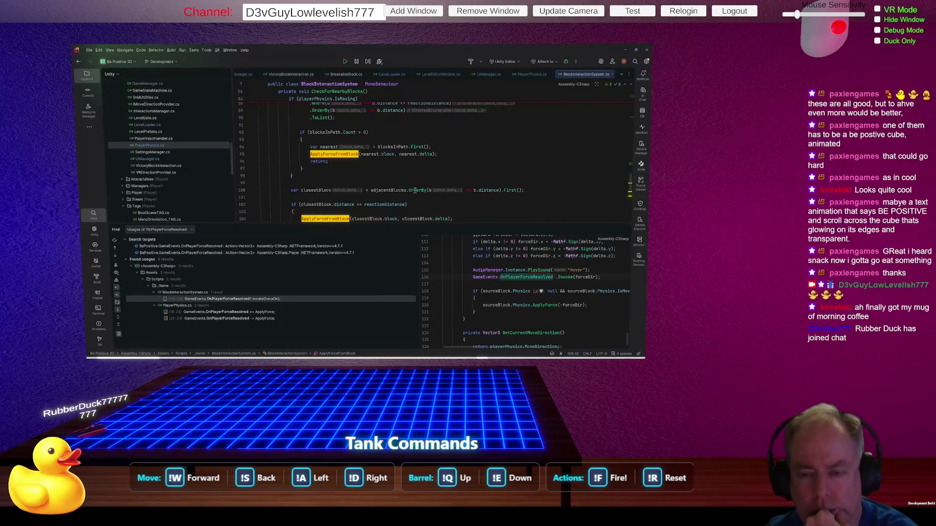
scroll(390, 185, "up", 3)
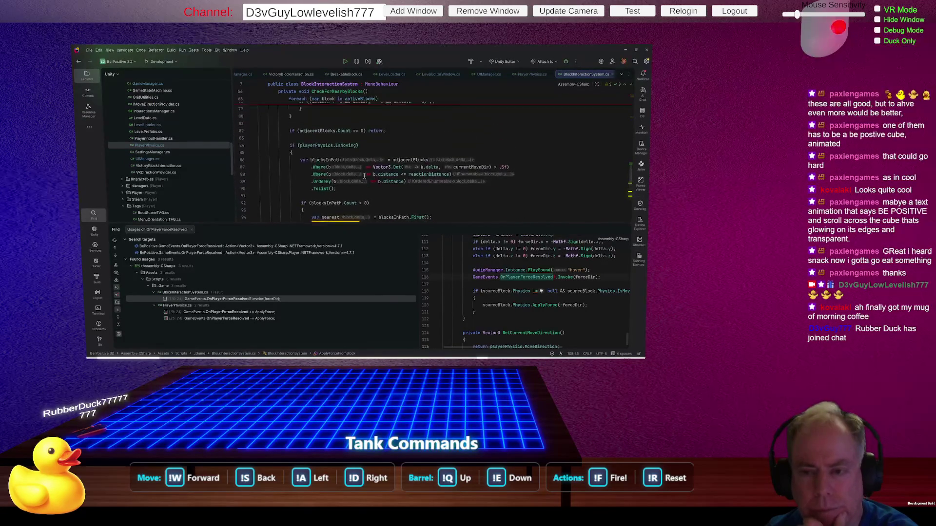
scroll(364, 176, "up", 8)
scroll(364, 176, "up", 3)
Step: Trace up to CheckForNearbyBlocks and put the caret at the method's start
left_click(358, 176)
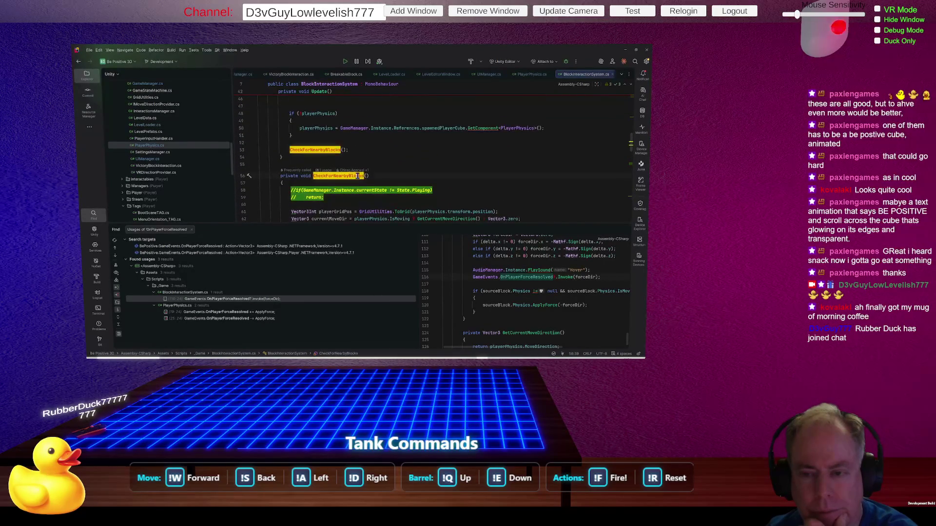
scroll(379, 174, "up", 3)
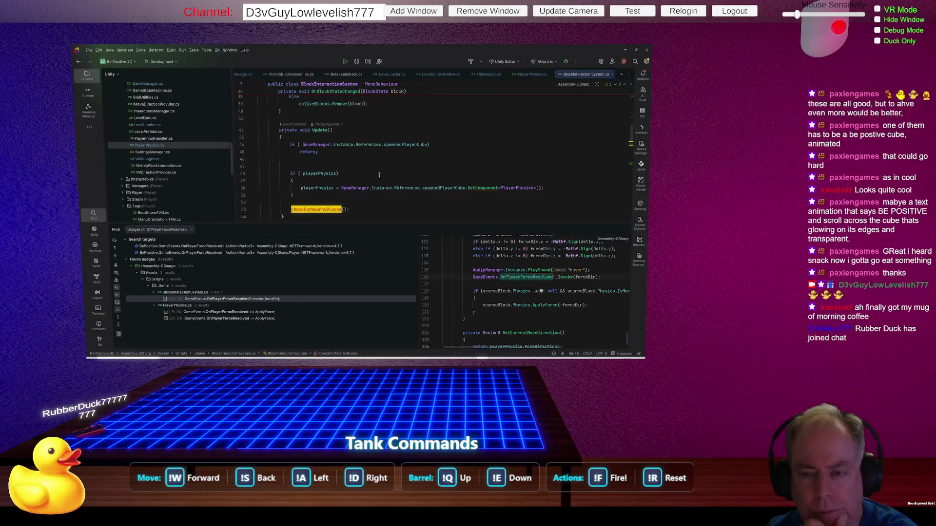
scroll(379, 175, "down", 3)
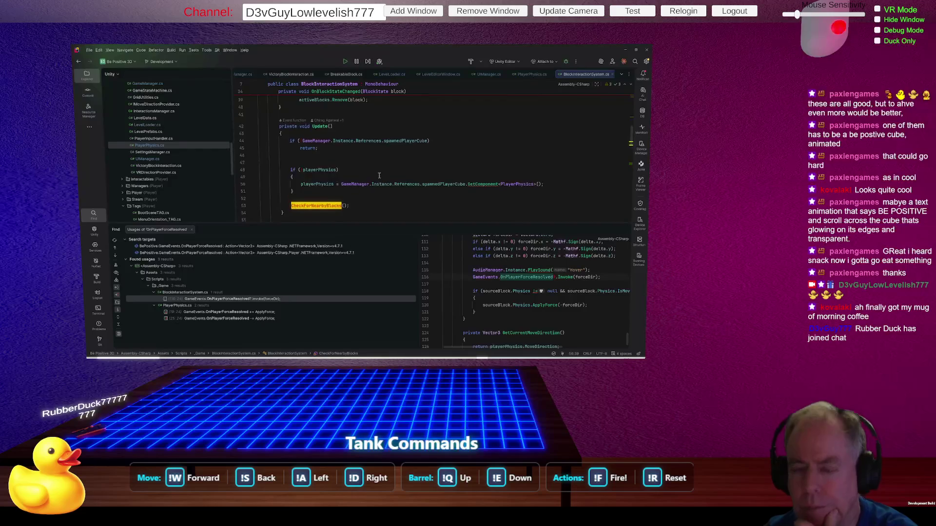
scroll(379, 176, "down", 2)
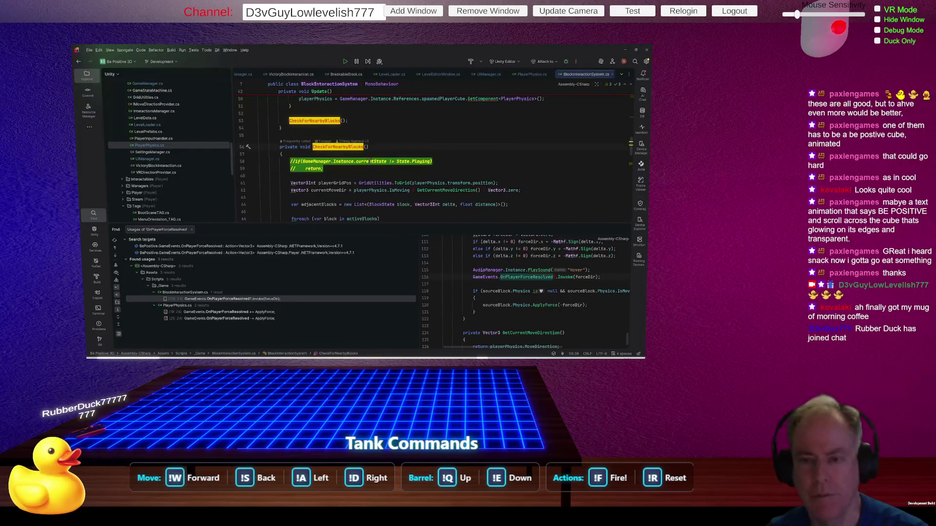
left_click(377, 154)
Step: Start CheckForNearbyBlocks with 'if (GameManager.Instance.currentState != State.Playing)' using code completion
key("Return")
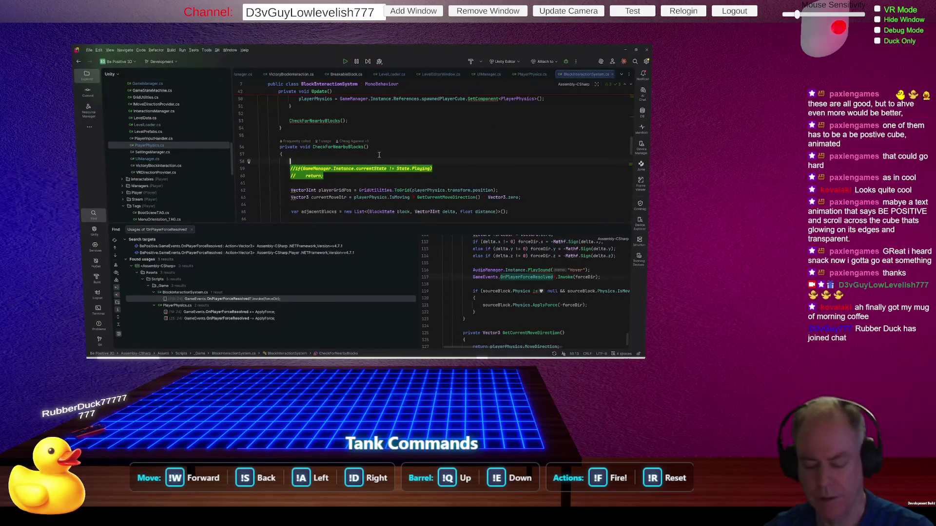
type("if(Steam")
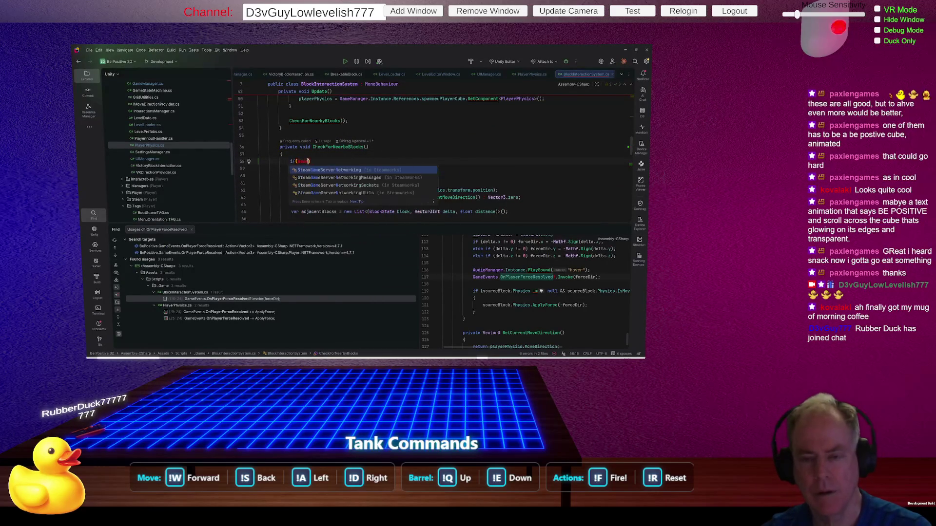
key("BackSpace")
key("BackSpace")
key("BackSpace")
type("GameMana")
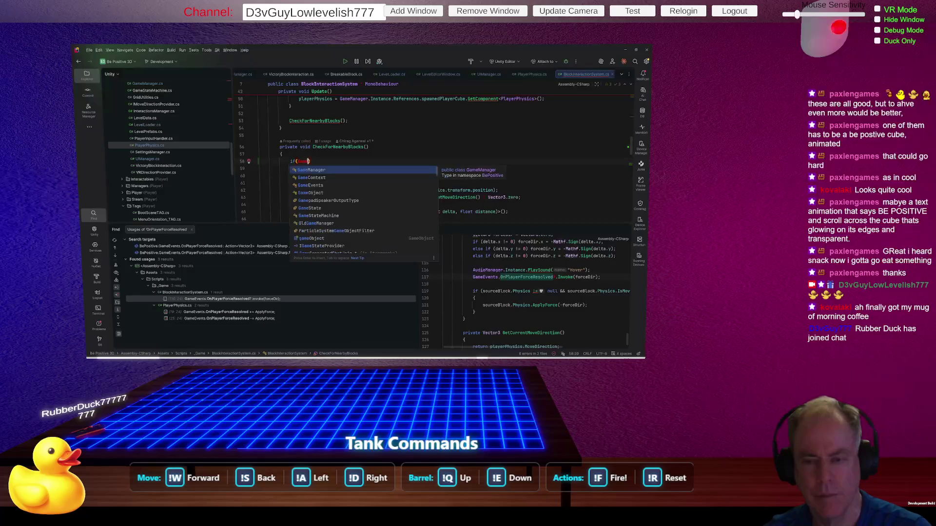
key("Return")
type(".")
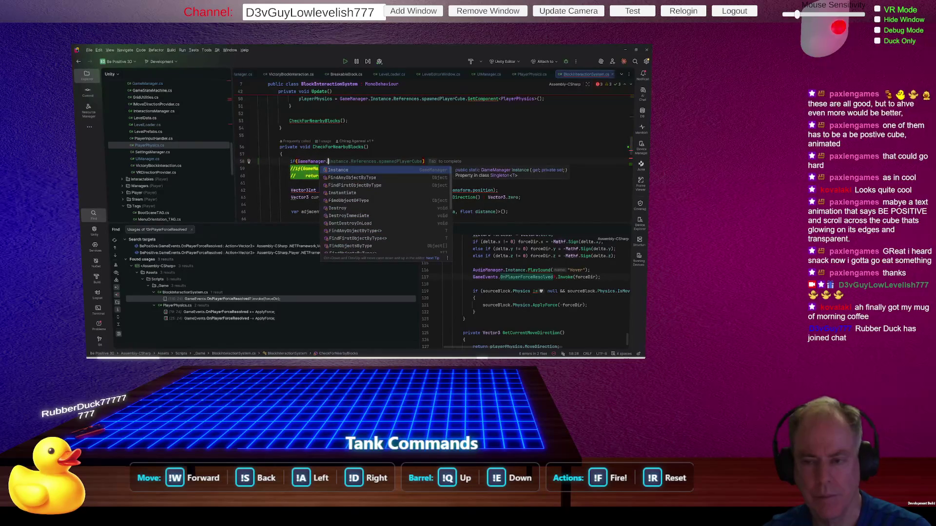
key("Return")
type(".")
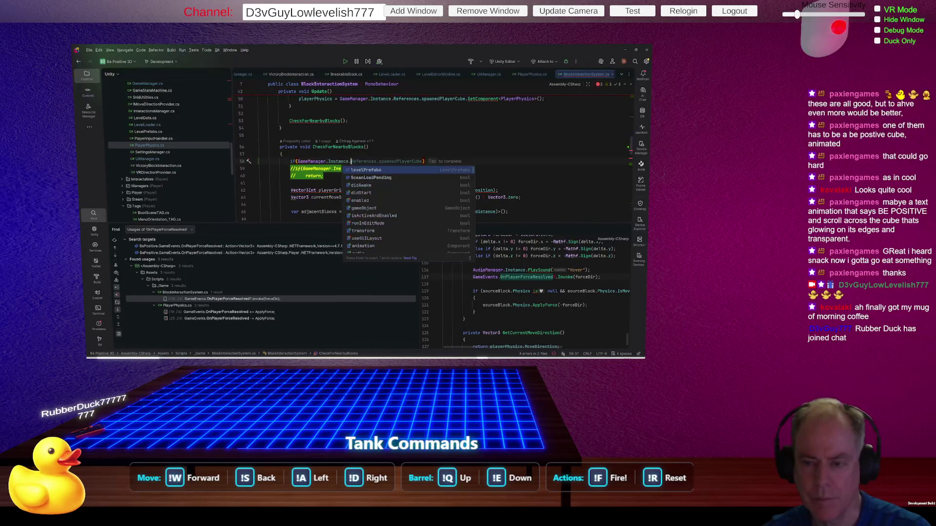
type("cur")
key("Return")
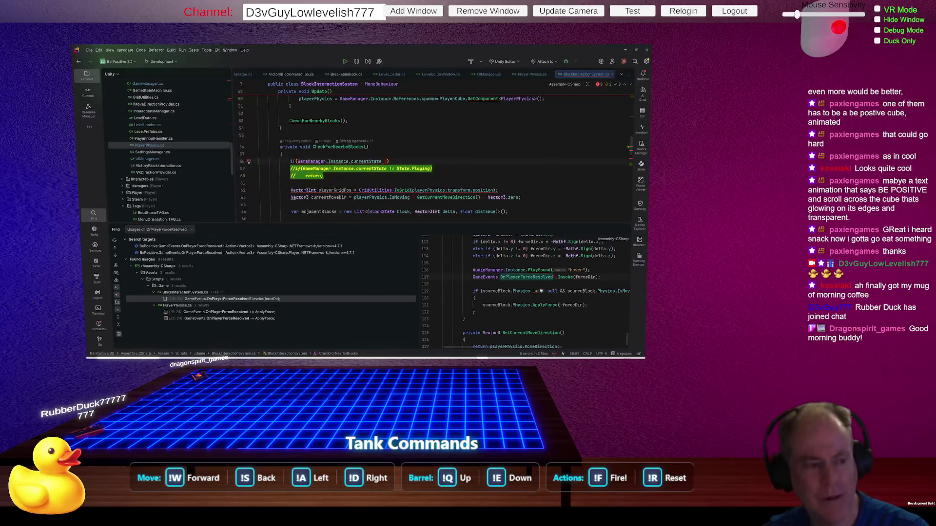
type("!=")
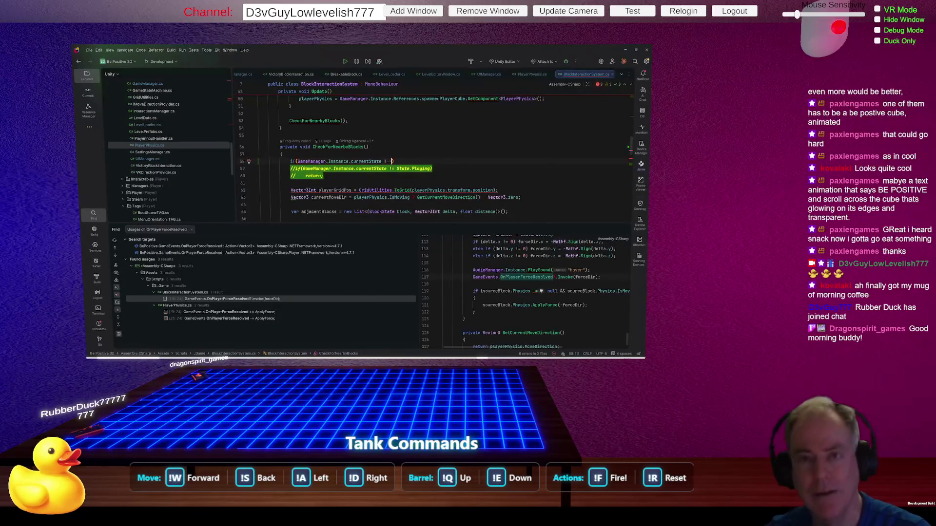
key("BackSpace")
key("BackSpace")
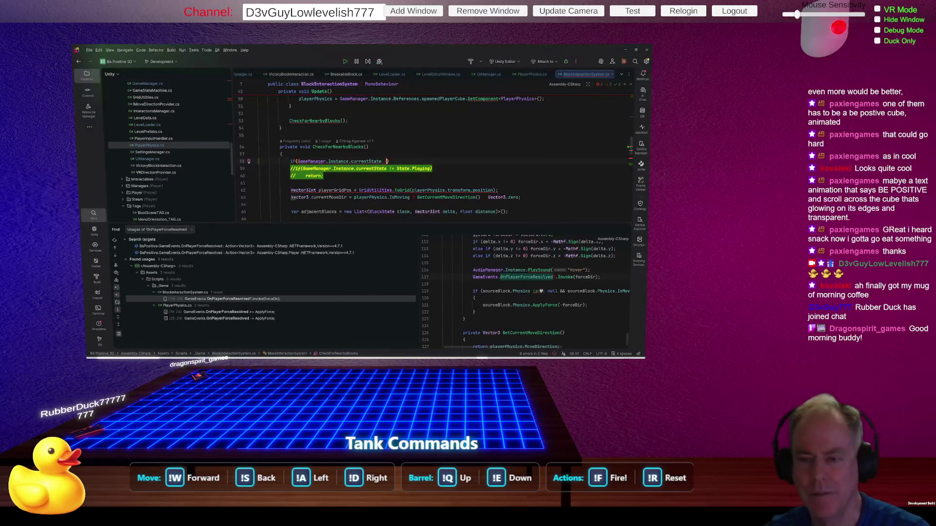
type("!")
type("!=")
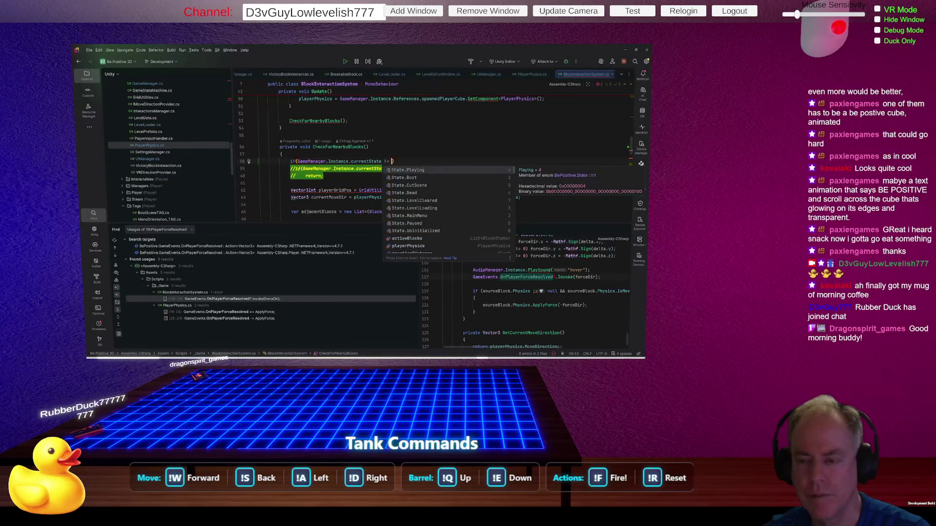
key("Return")
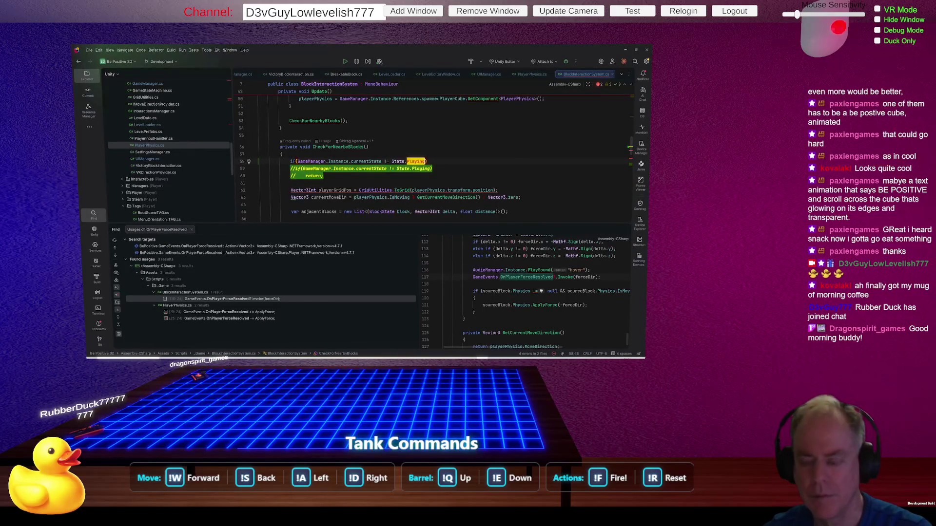
Step: Finish the guard with 'return;' and add a blank line after it
key("Return")
type("return")
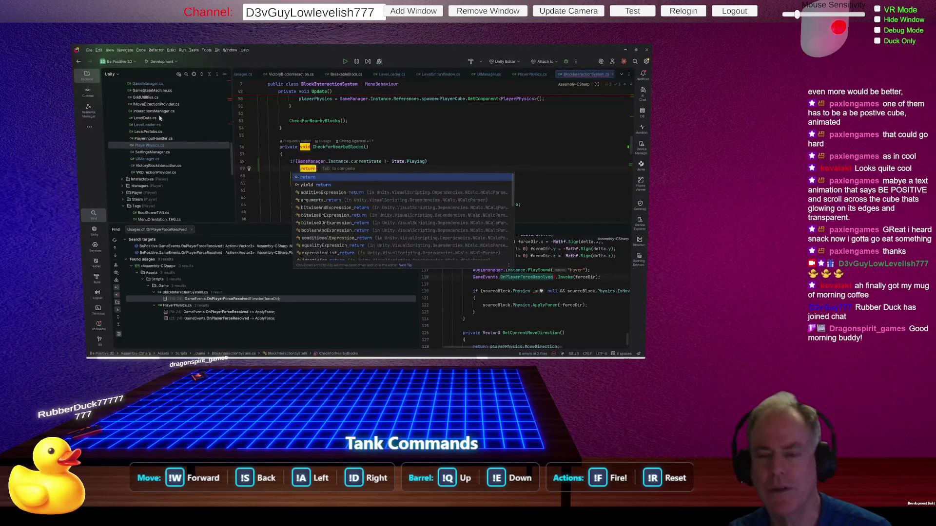
left_click(351, 162)
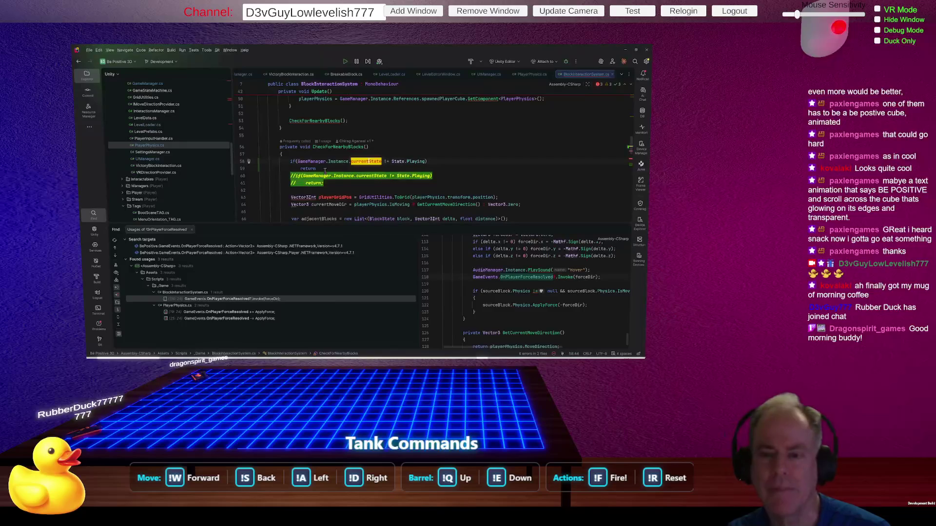
left_click(325, 169)
type(";")
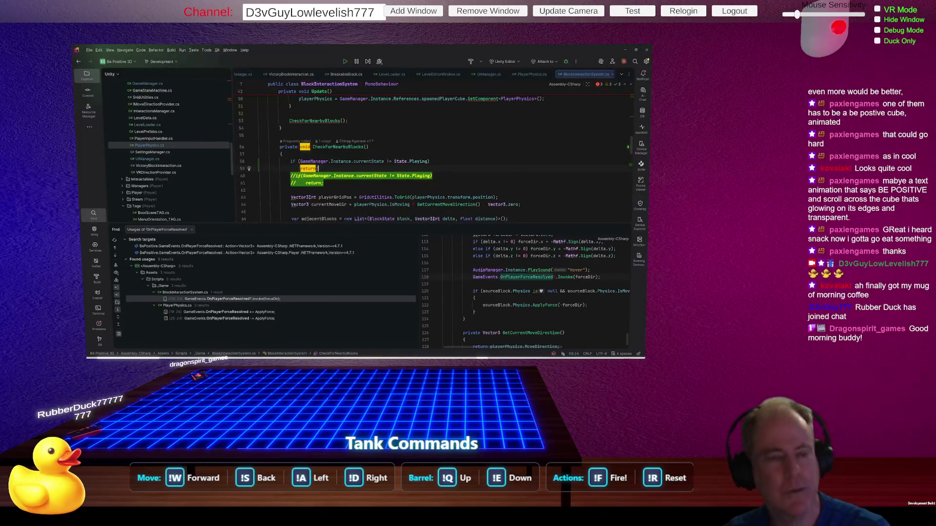
key("Return")
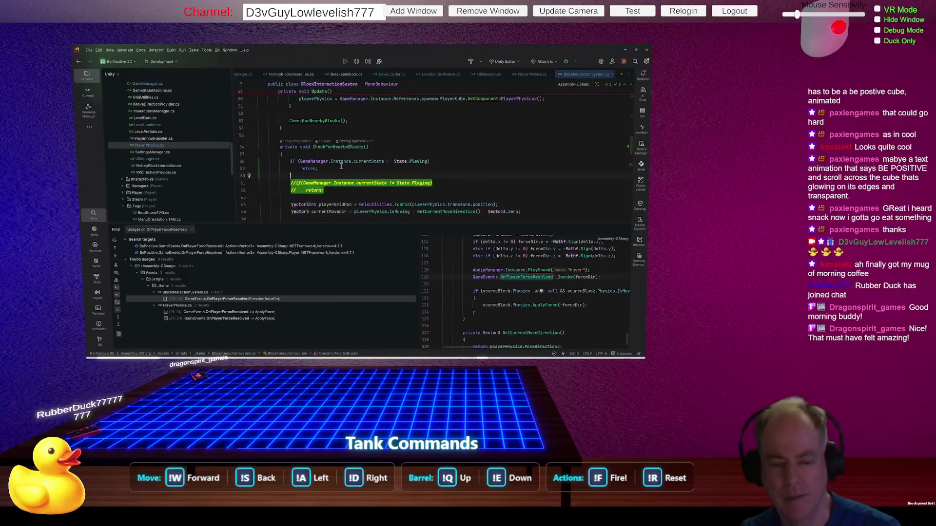
mouse_move(349, 160)
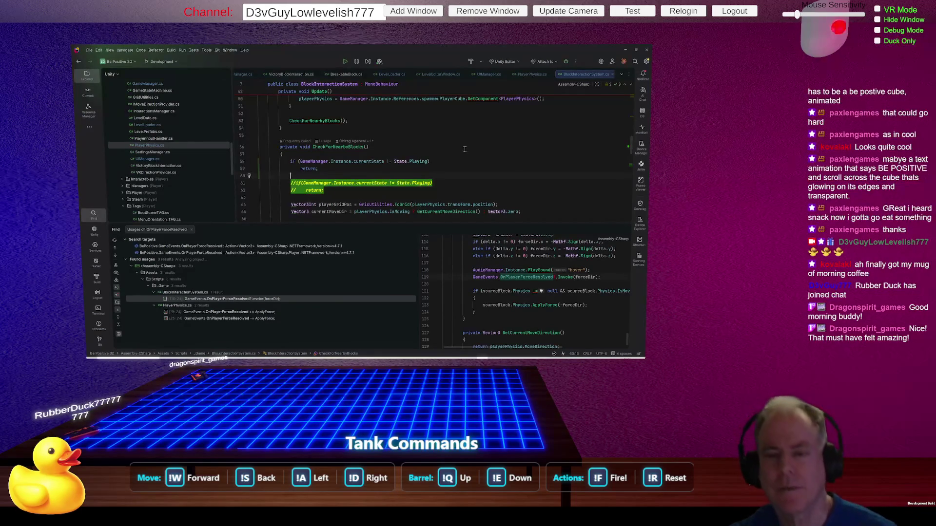
Step: Switch from Rider back to the Unity Editor
key("alt+Tab")
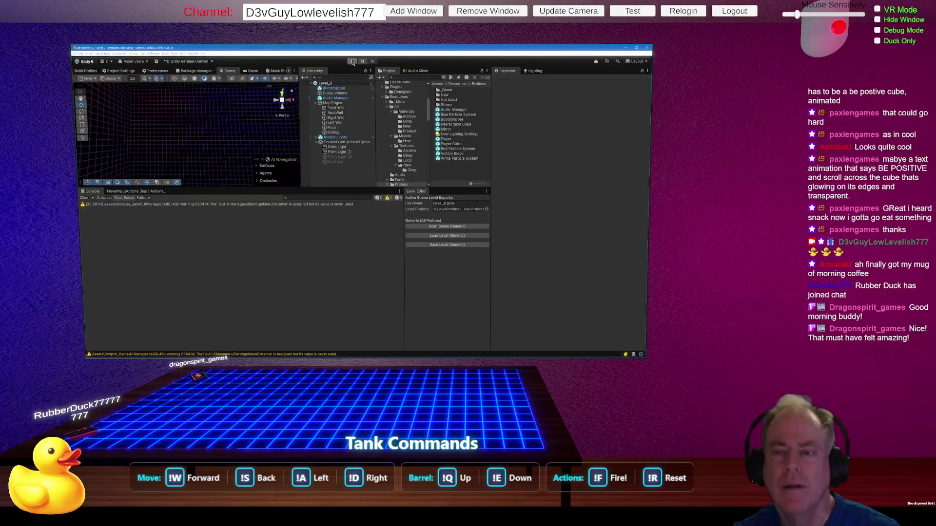
Step: Enter play mode and start Level_0 from the Be Positive main menu
left_click(353, 62)
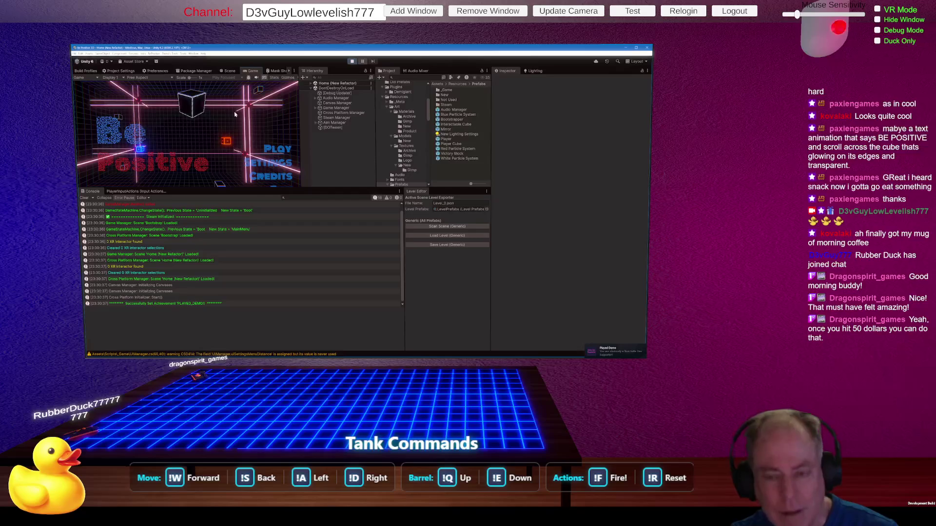
left_click(277, 148)
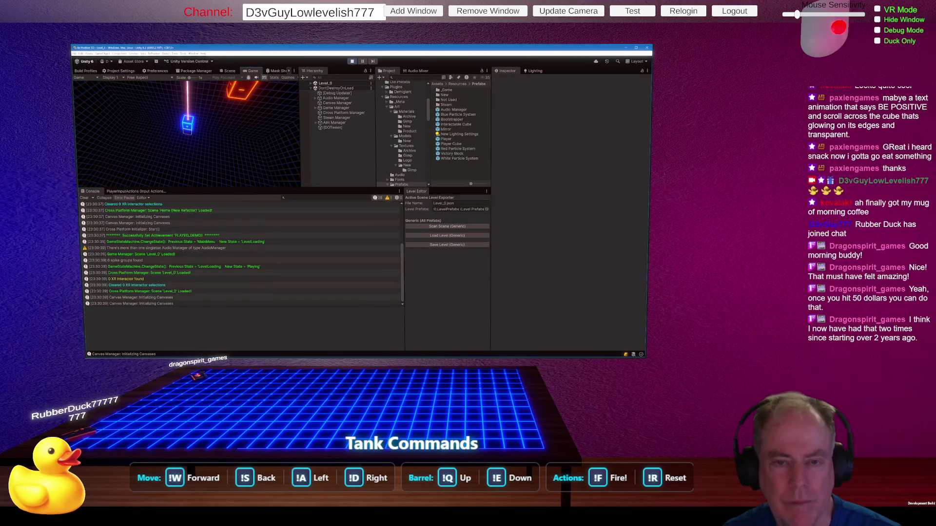
Step: Toggle the pause menu on and off repeatedly with Escape
key("Escape")
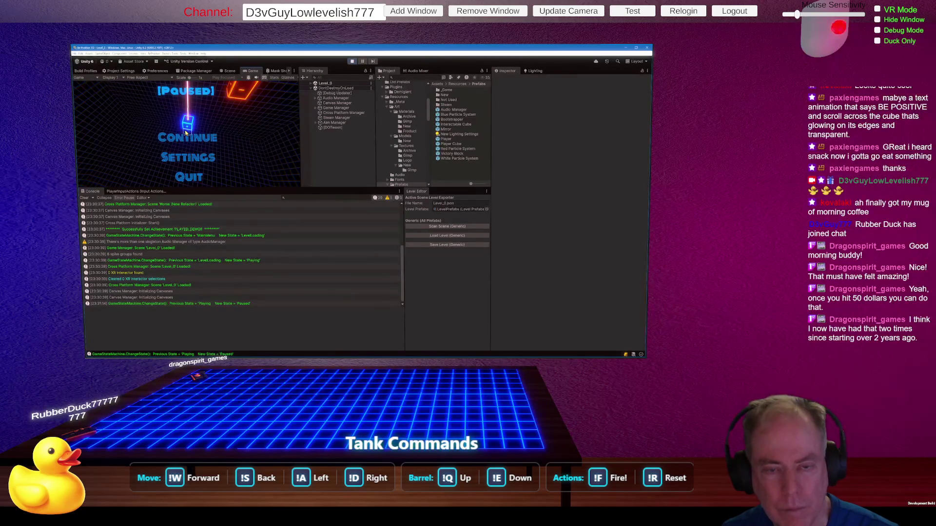
key("Escape")
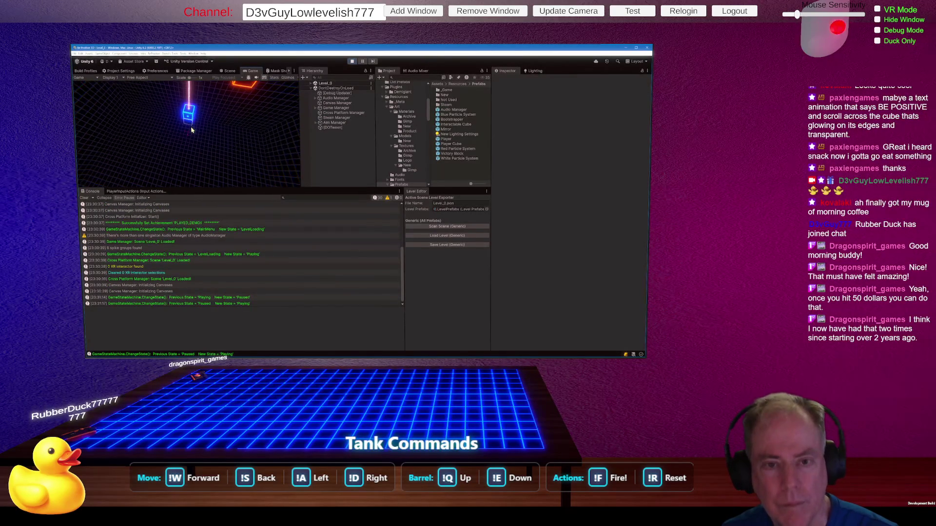
key("Escape")
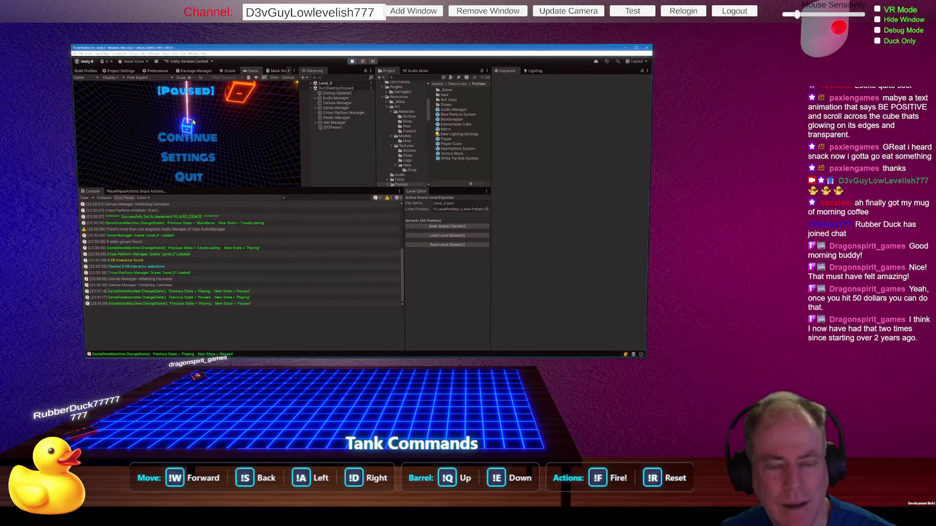
key("Escape")
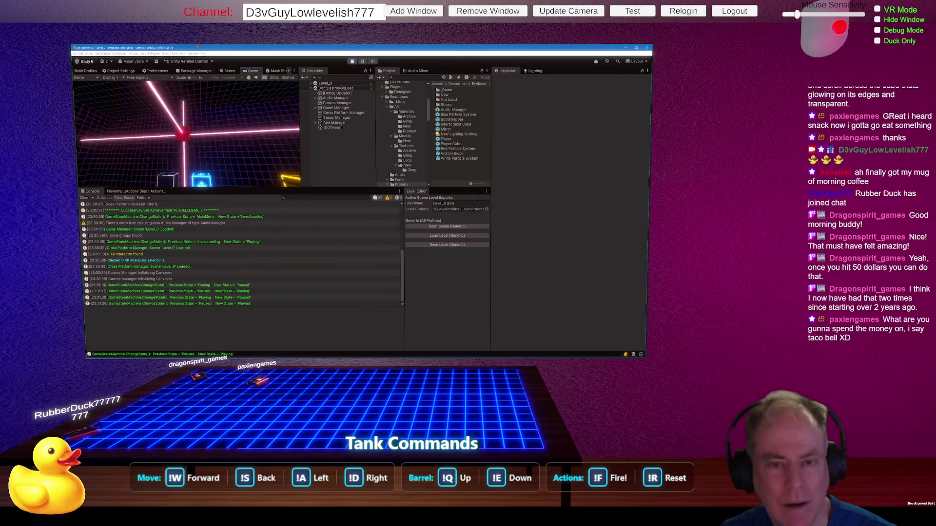
key("Escape")
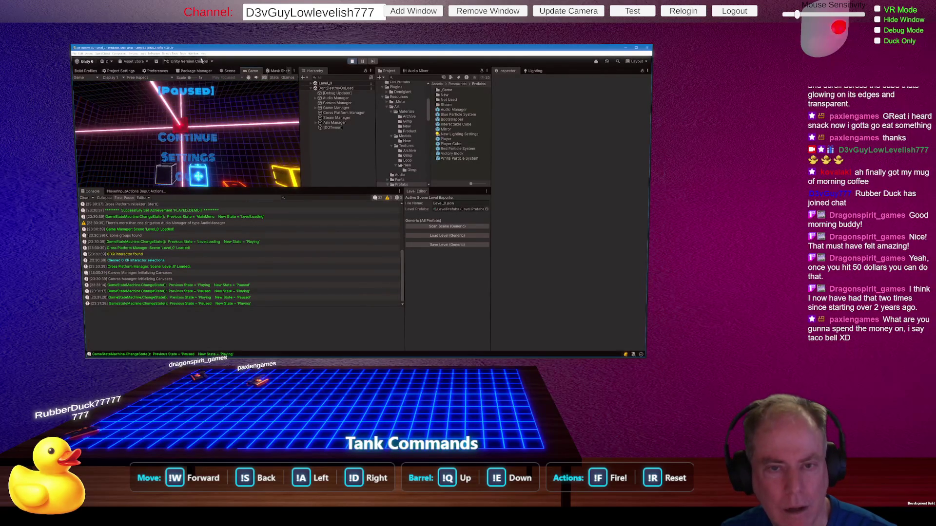
key("Escape")
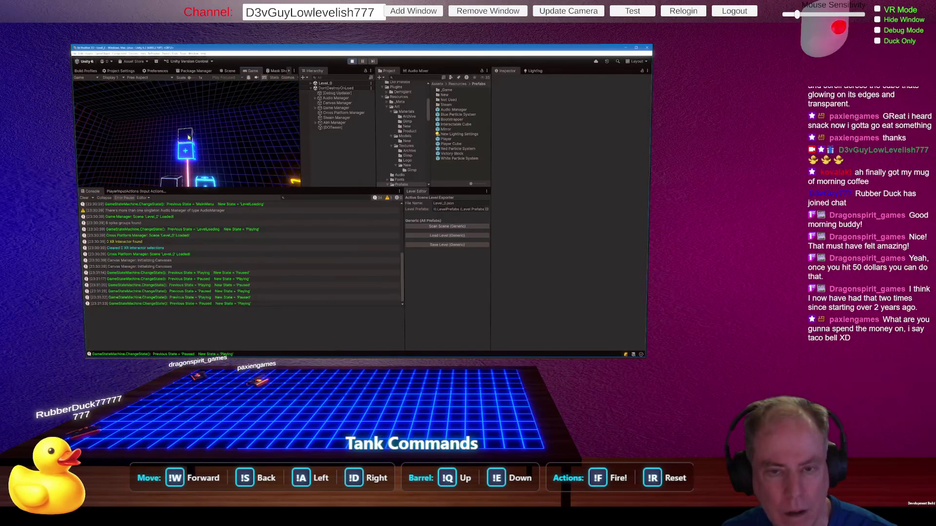
key("Escape")
key("Escape")
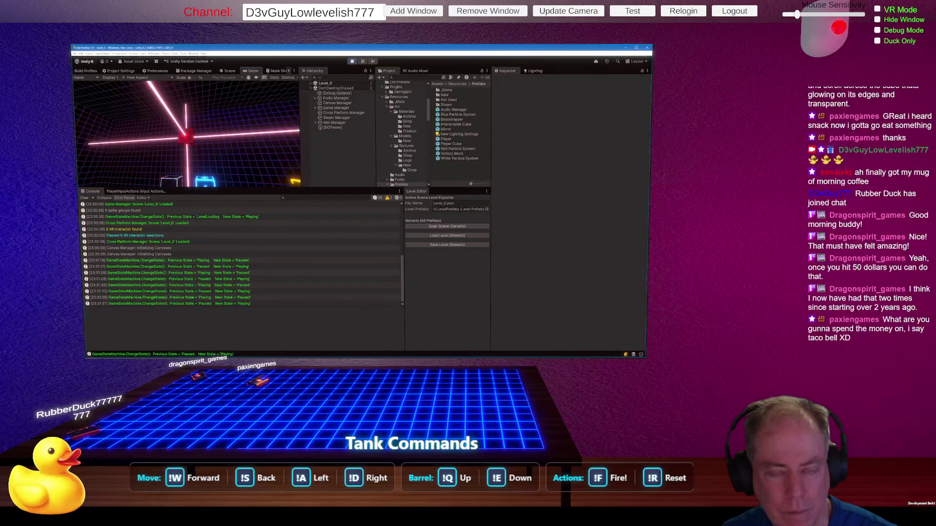
key("Escape")
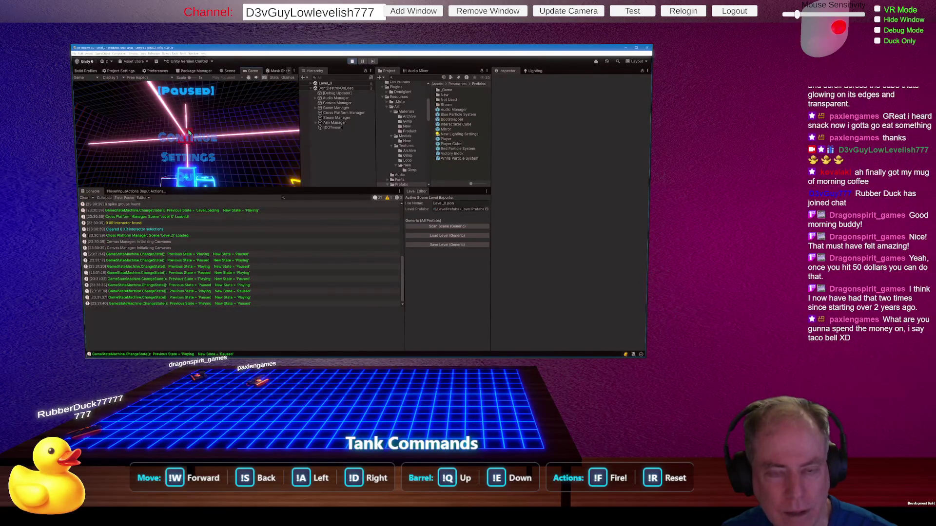
key("Escape")
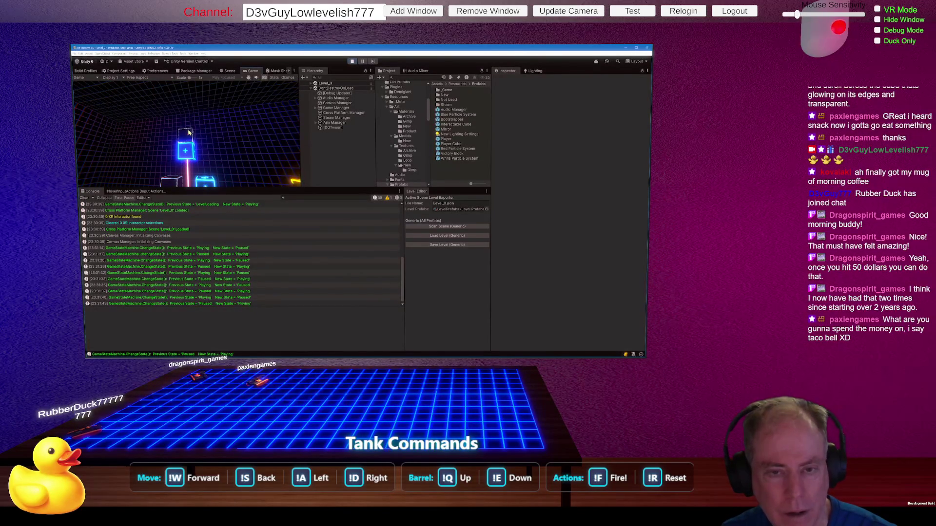
key("Escape")
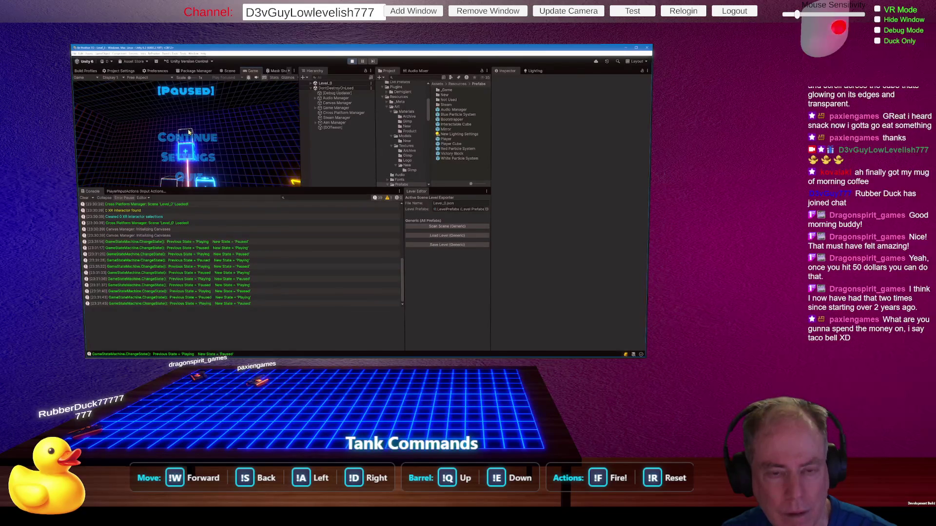
key("Escape")
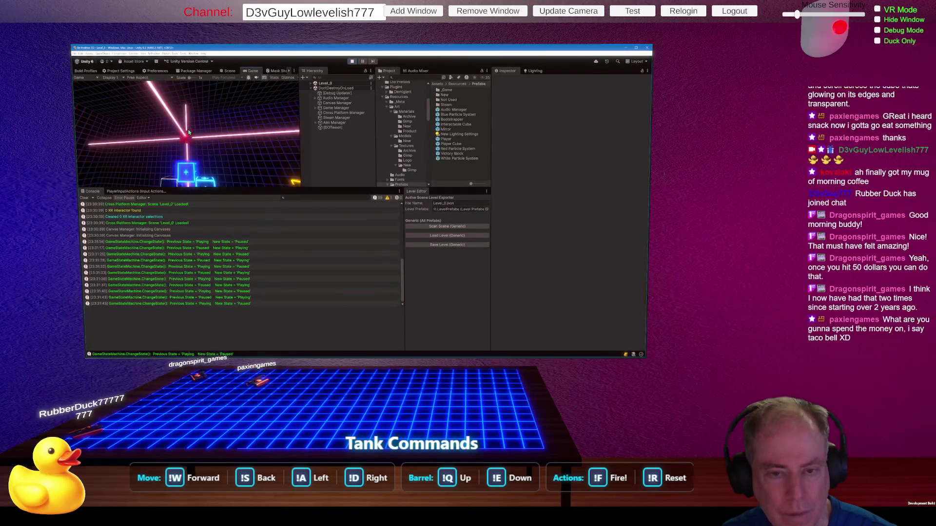
key("Escape")
key("Escape")
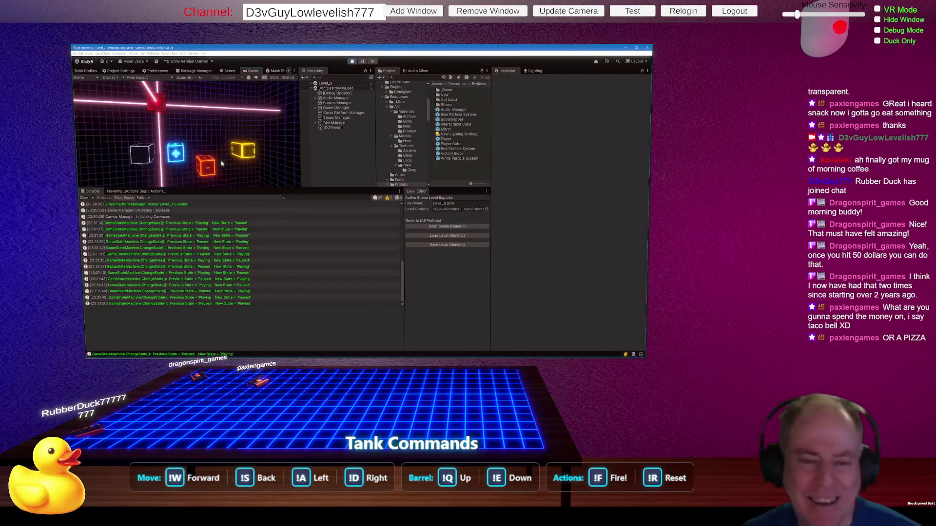
Step: Pause and resume once more, choose Next Level, then stop play mode
key("Escape")
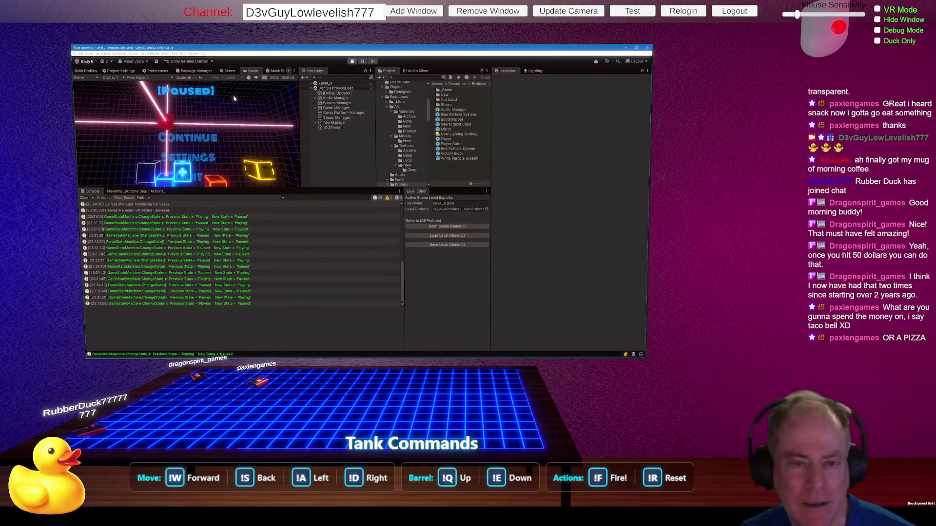
key("Escape")
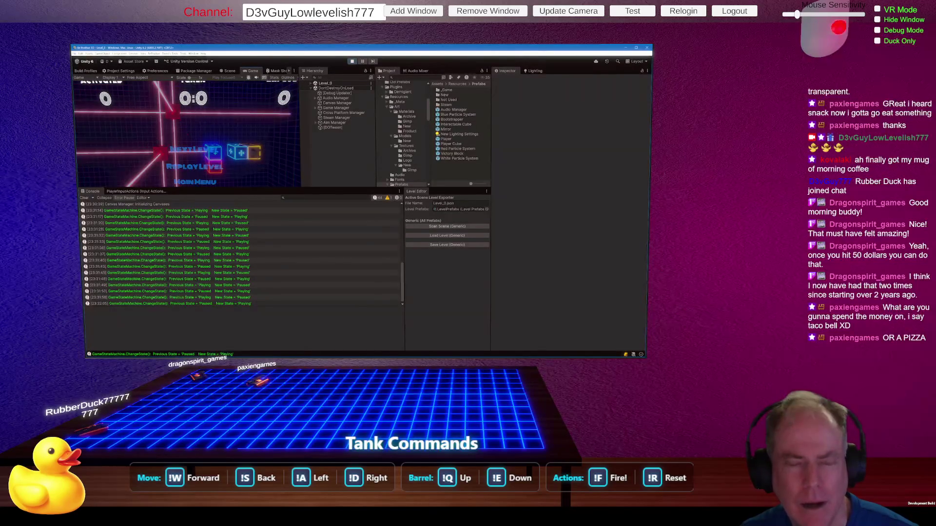
left_click(190, 149)
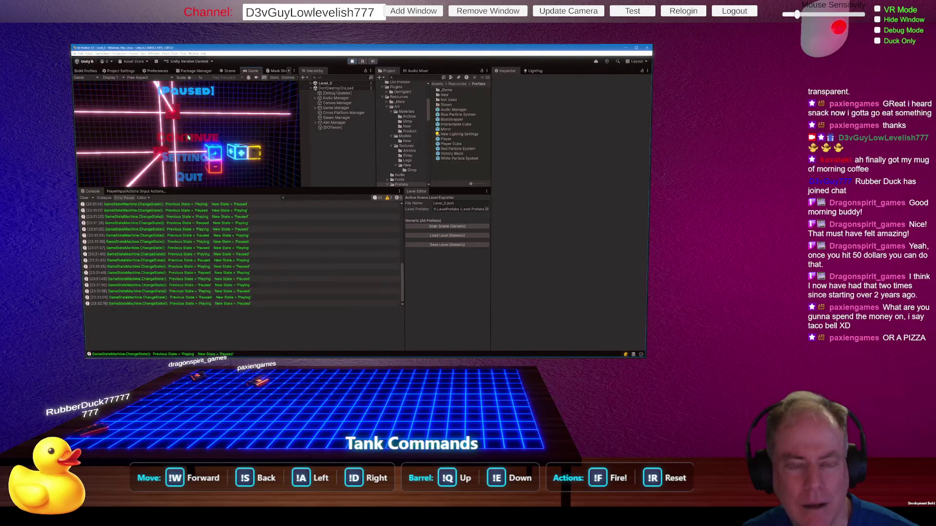
left_click(351, 61)
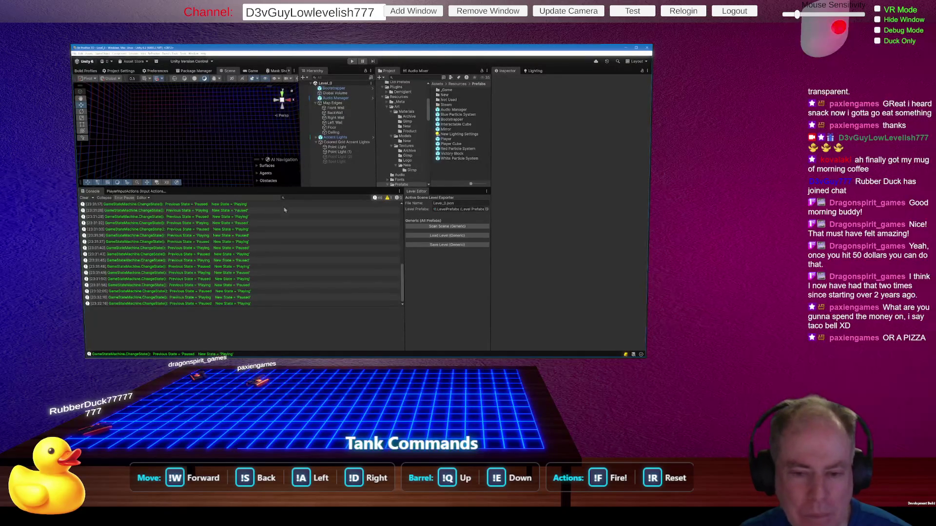
Step: Clear the console, enter play mode and start Level_0 from the main menu
left_click(85, 198)
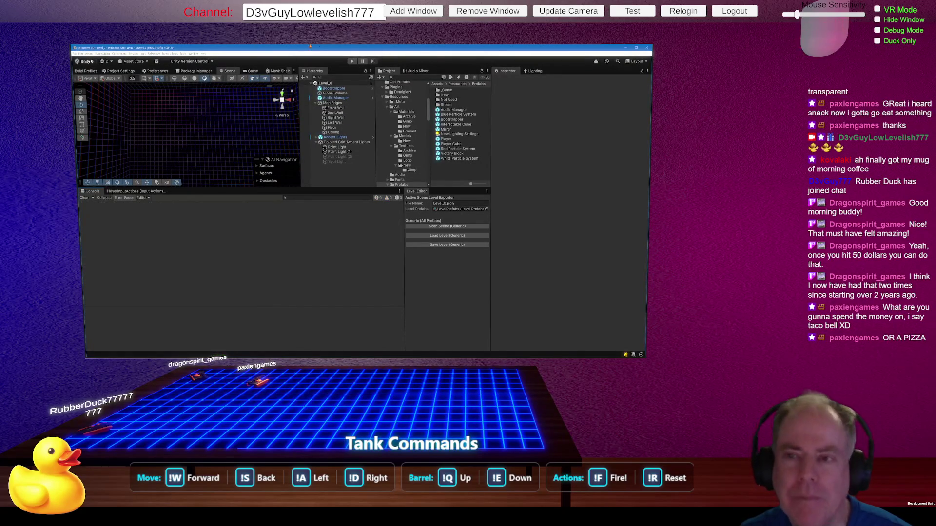
left_click(353, 61)
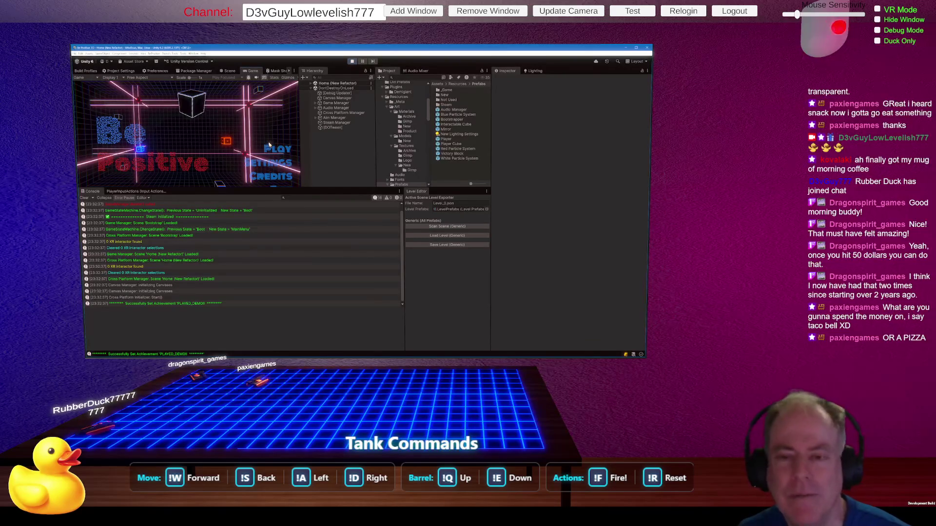
left_click(276, 154)
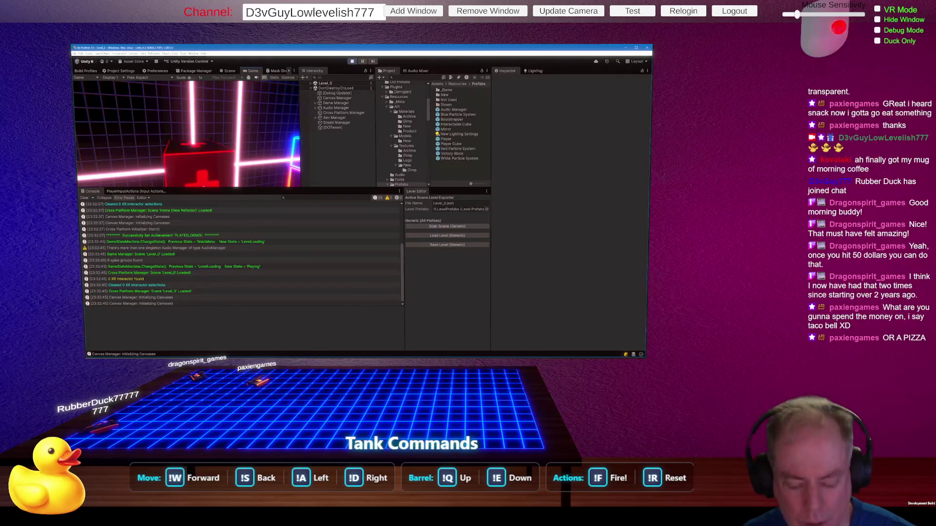
Step: Pause and continue via the pause menu, pause again, then restart play from the main menu
key("Escape")
left_click(188, 137)
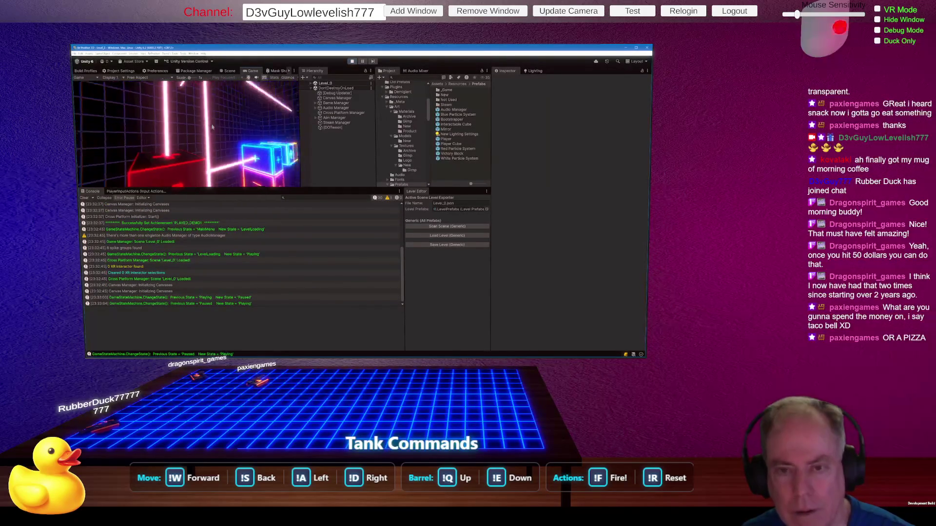
key("Escape")
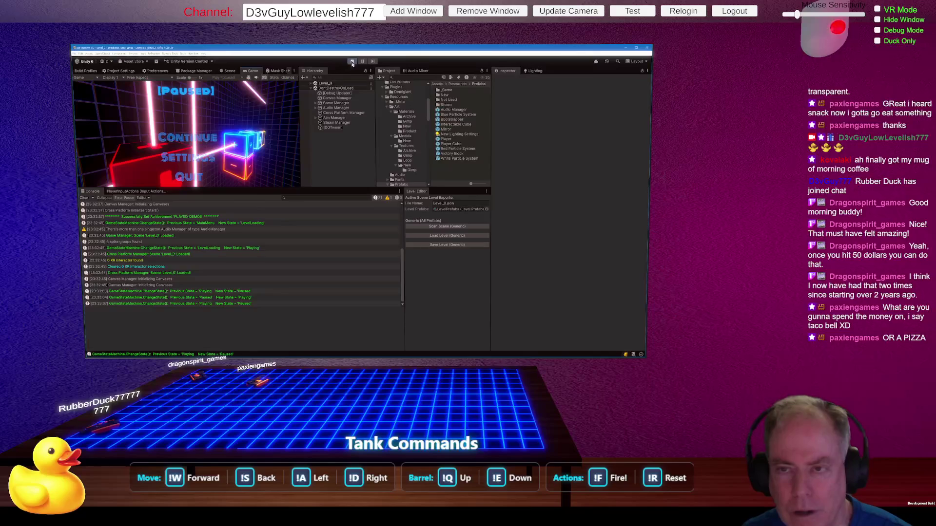
left_click(351, 61)
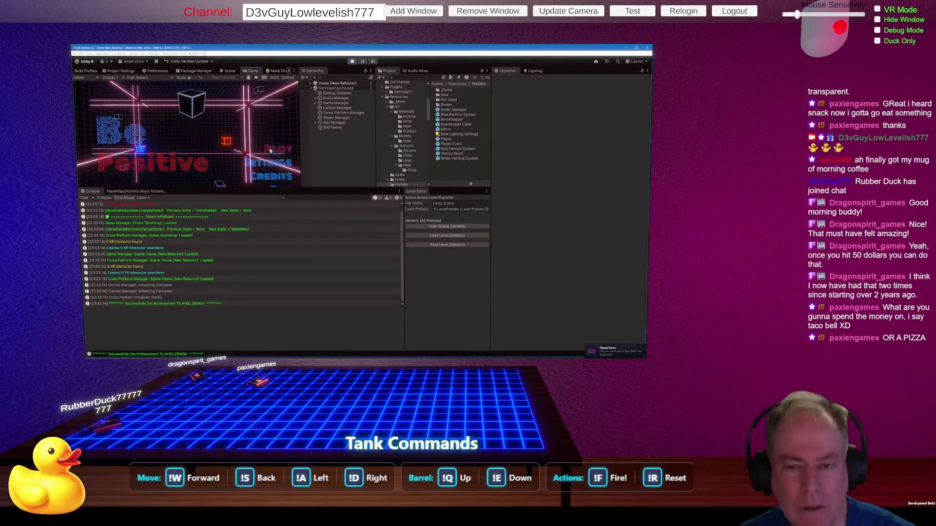
left_click(275, 151)
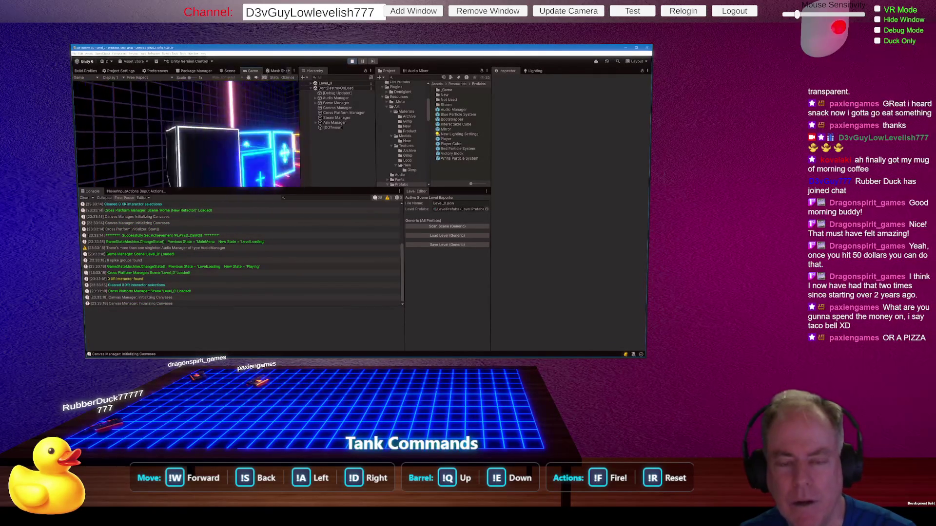
Step: Pause and continue via the pause menu, pause again with Escape, then stop play mode
key("Escape")
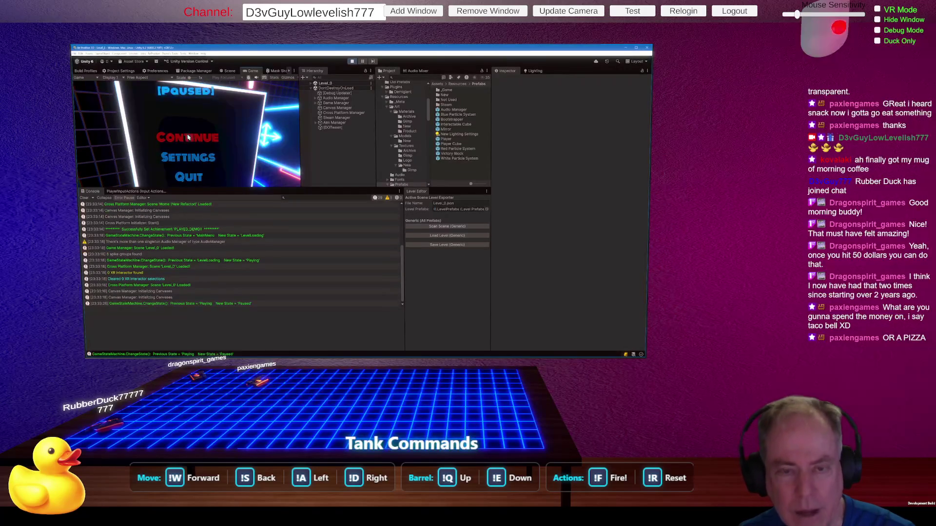
left_click(189, 137)
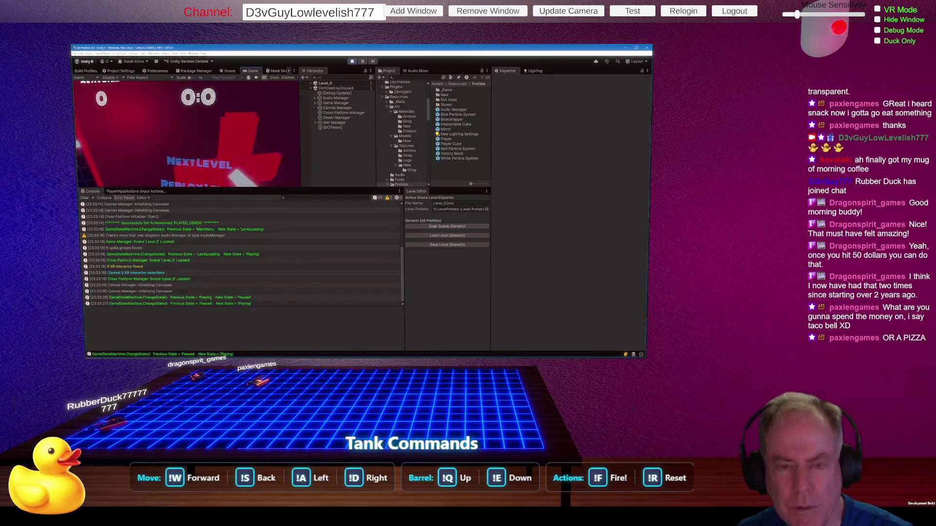
key("Escape")
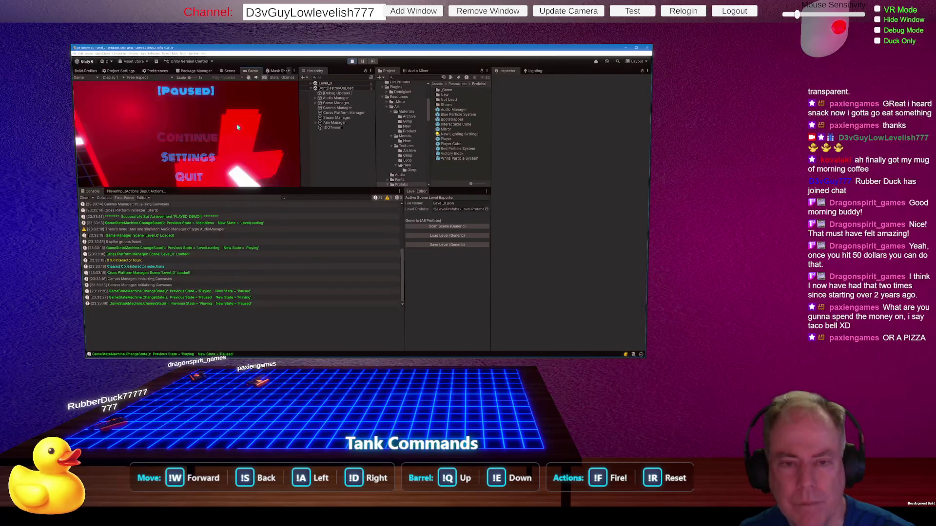
key("Escape")
key("Escape")
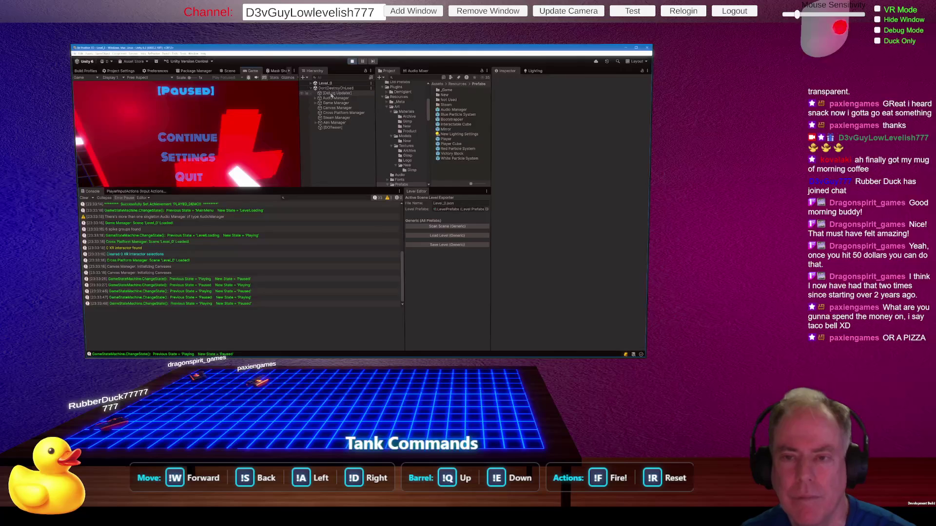
left_click(351, 61)
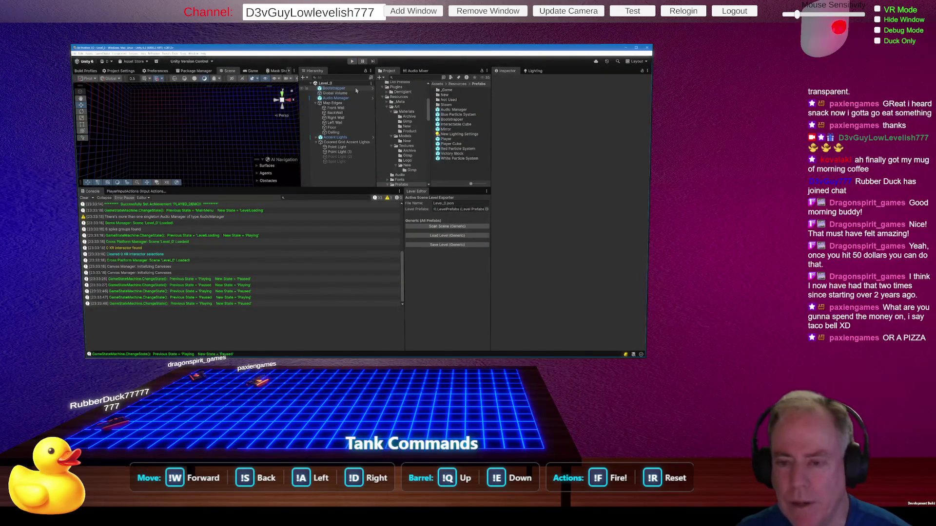
key("alt+Tab")
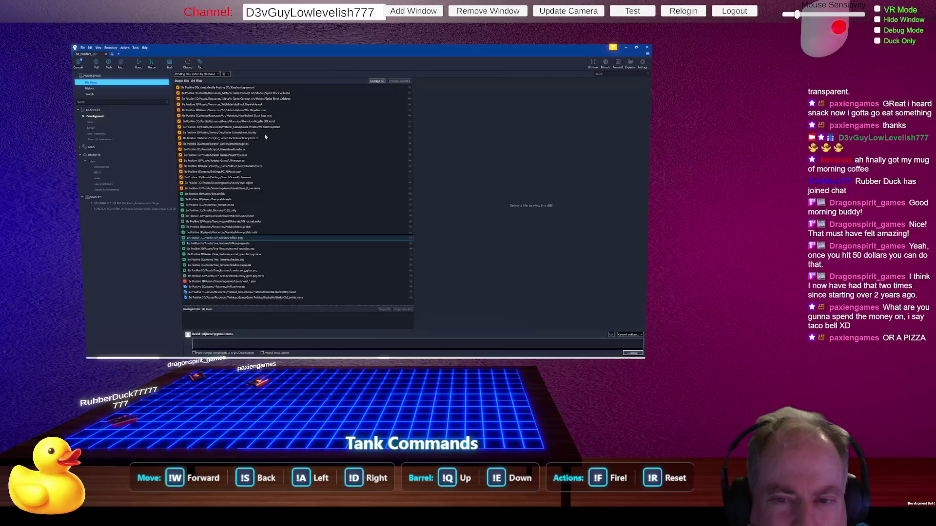
Step: Show the BlockInteractionSystem.cs diff among Fork's local changes
left_click(254, 139)
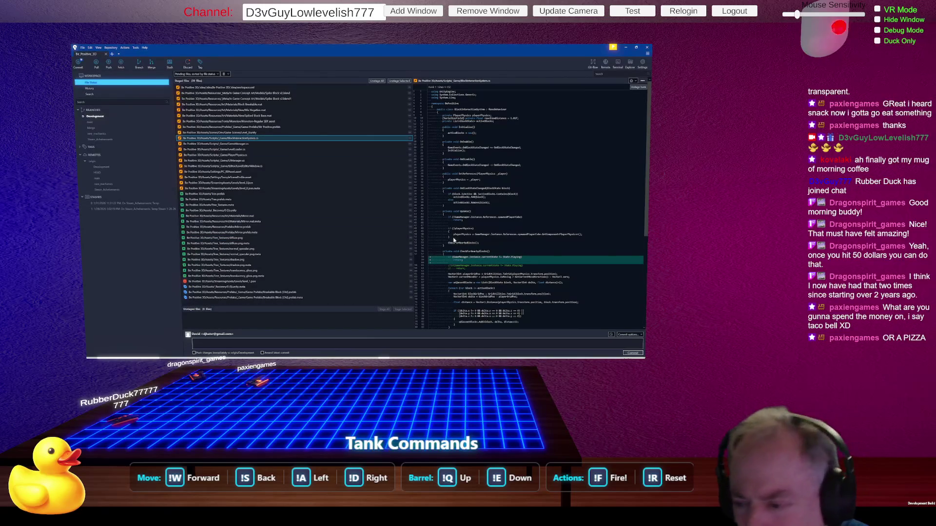
Step: Enlarge Fork's commit message box and start a summary beginning with 'Fix'
scroll(467, 249, "down", 6)
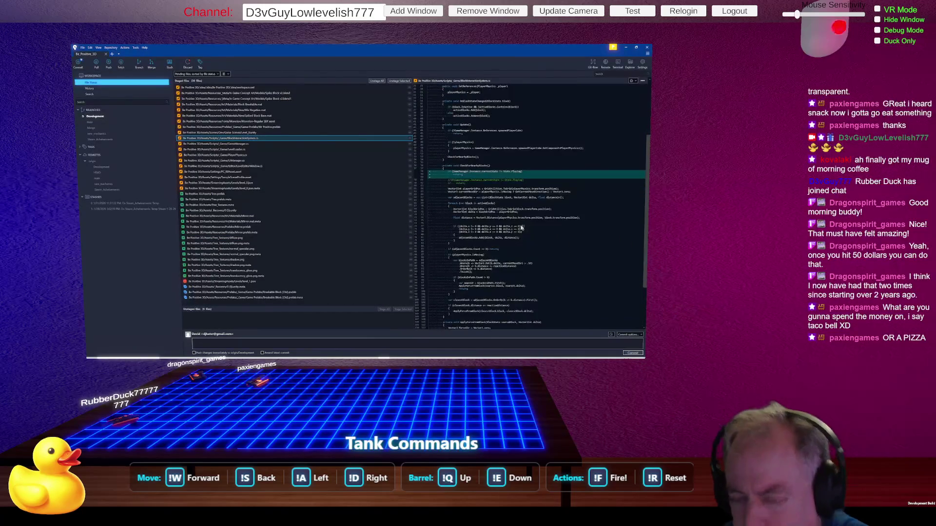
left_click(307, 344)
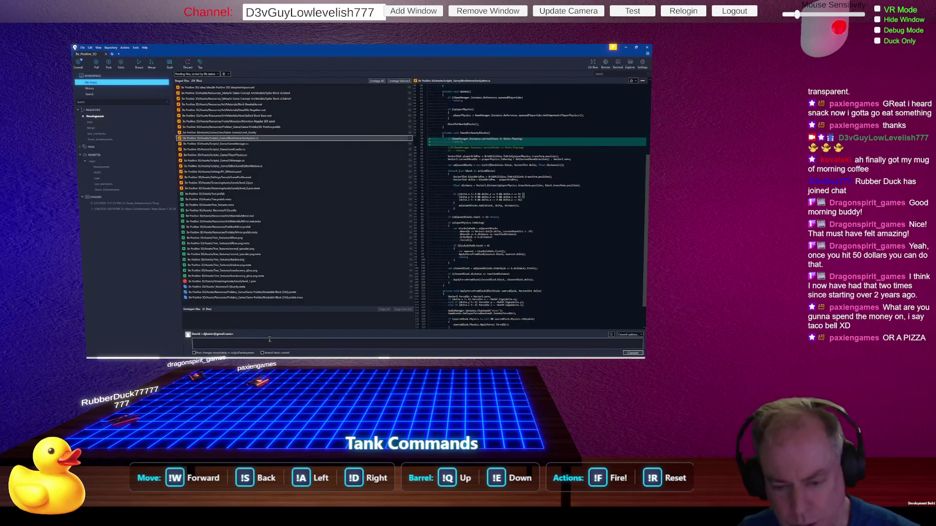
left_click_drag(299, 329, 299, 291)
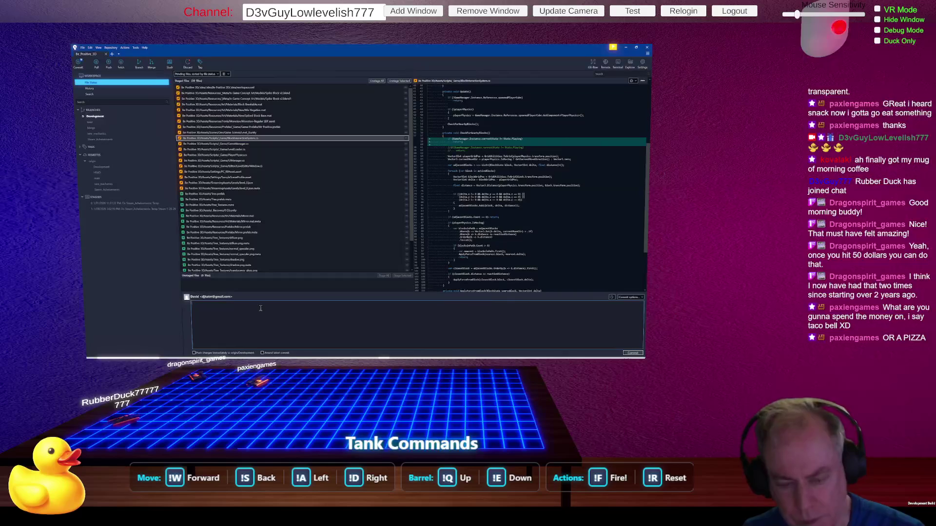
left_click(260, 309)
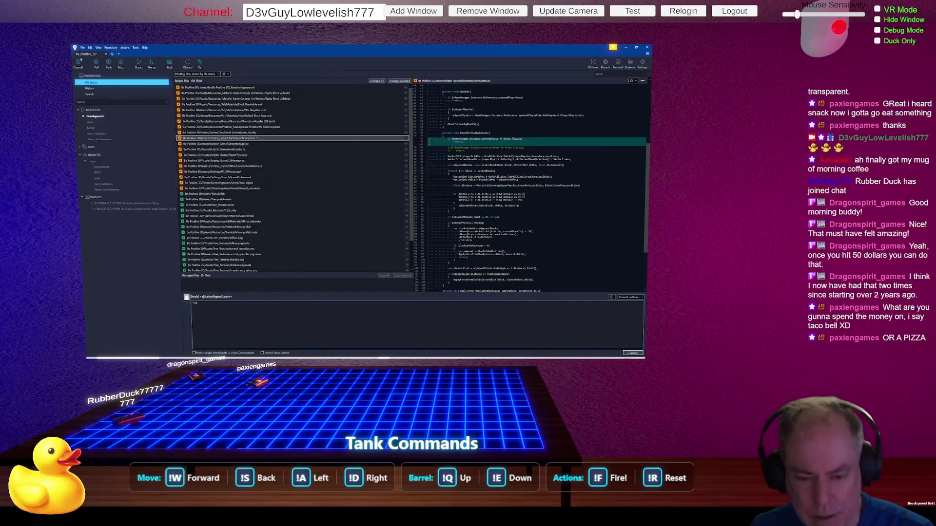
type("ug")
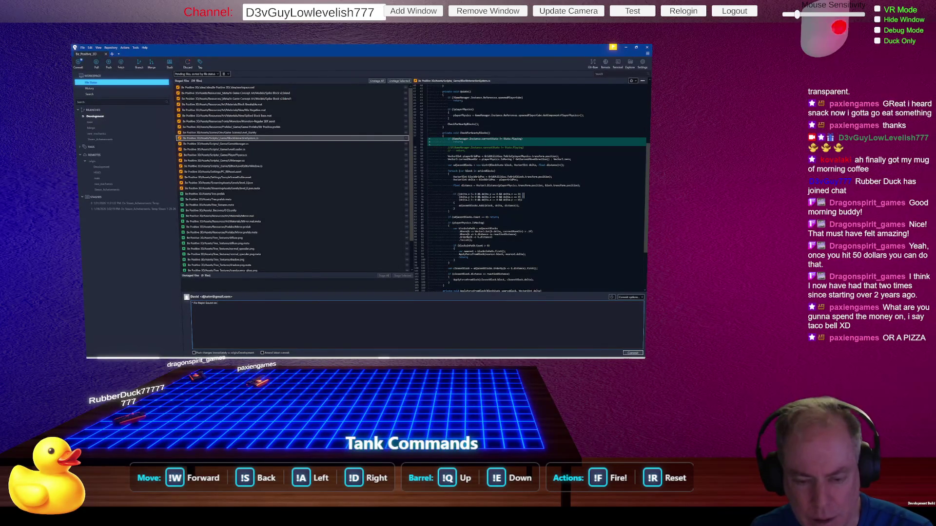
Step: Complete the 'Fix' commit summary about the sound-on-pause bug and begin a new line
type("ause and Convert Block")
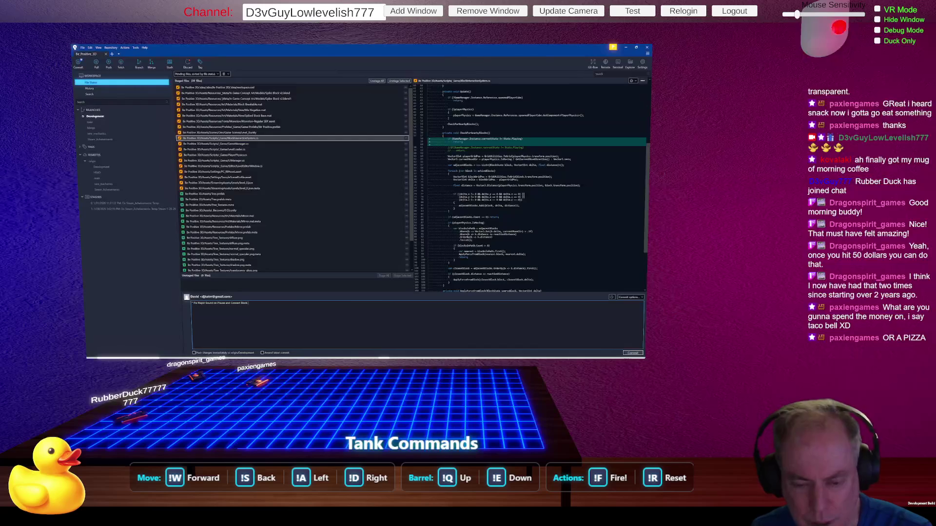
key("Return")
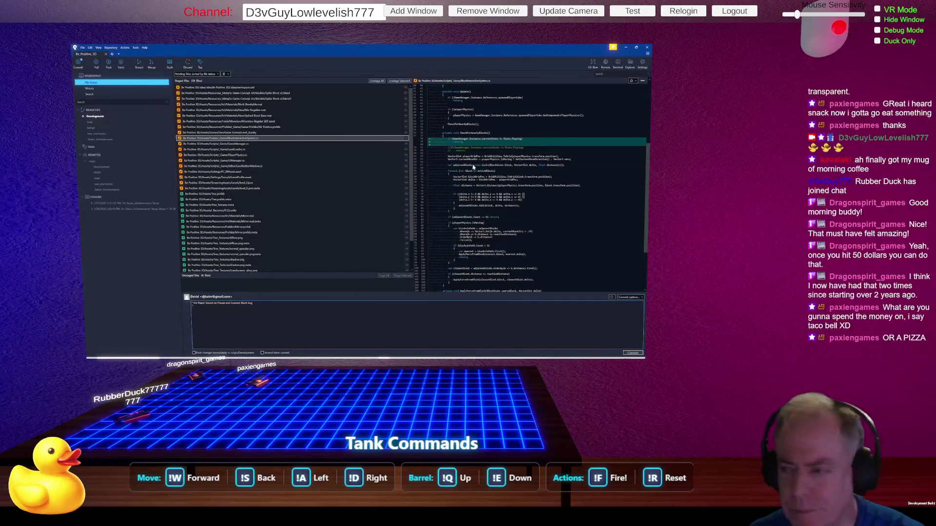
Step: Review the diffs for GameManager.cs and LevelLoader.cs
scroll(473, 172, "up", 8)
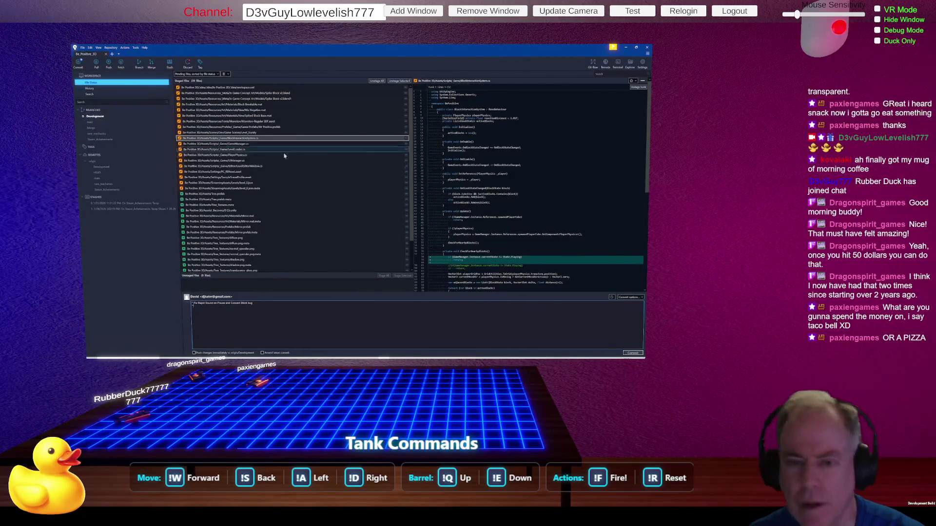
left_click(258, 145)
scroll(544, 174, "down", 20)
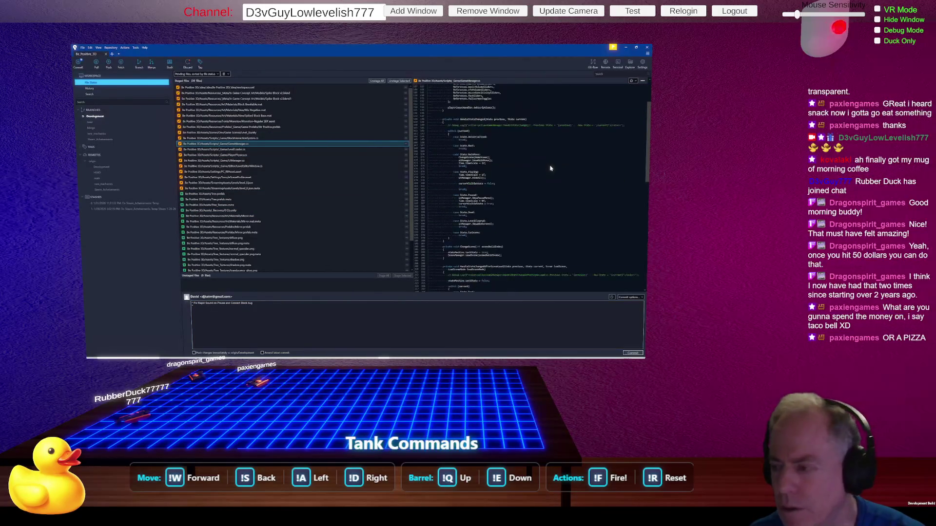
scroll(544, 173, "up", 6)
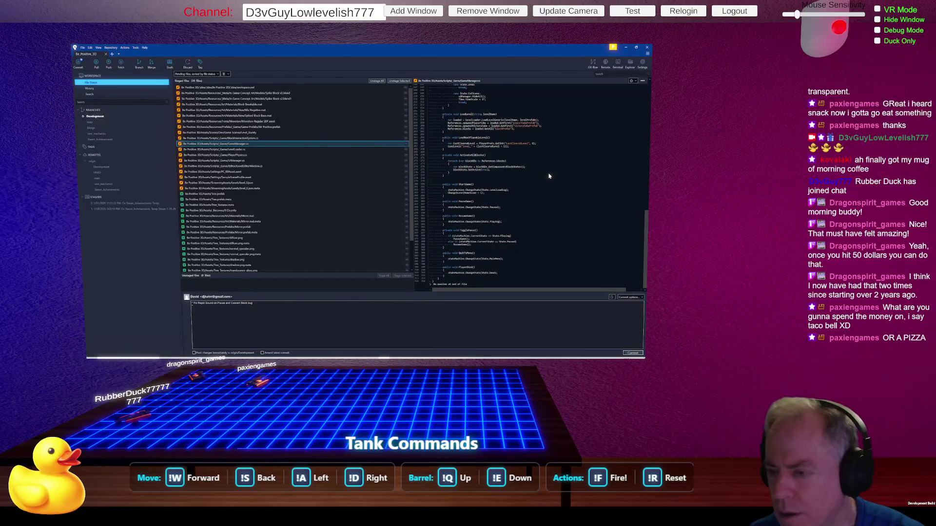
scroll(547, 175, "up", 4)
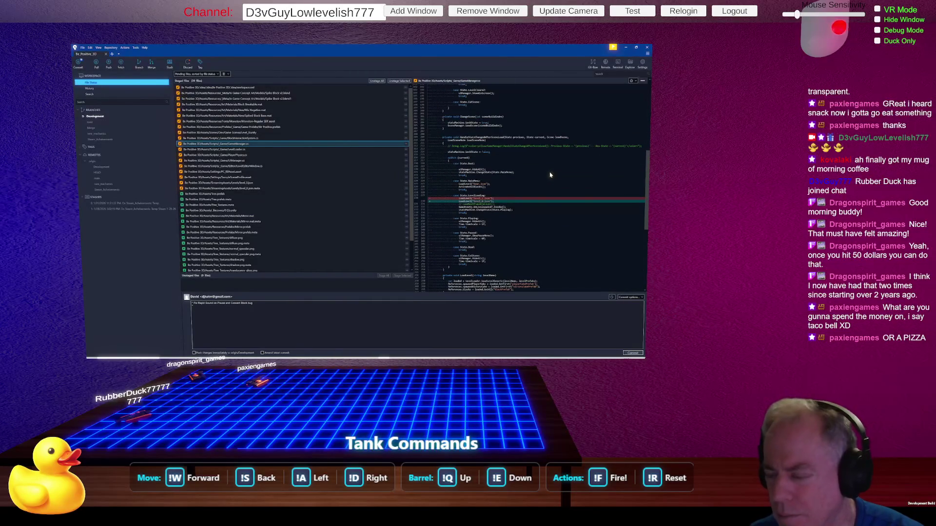
scroll(528, 193, "up", 5)
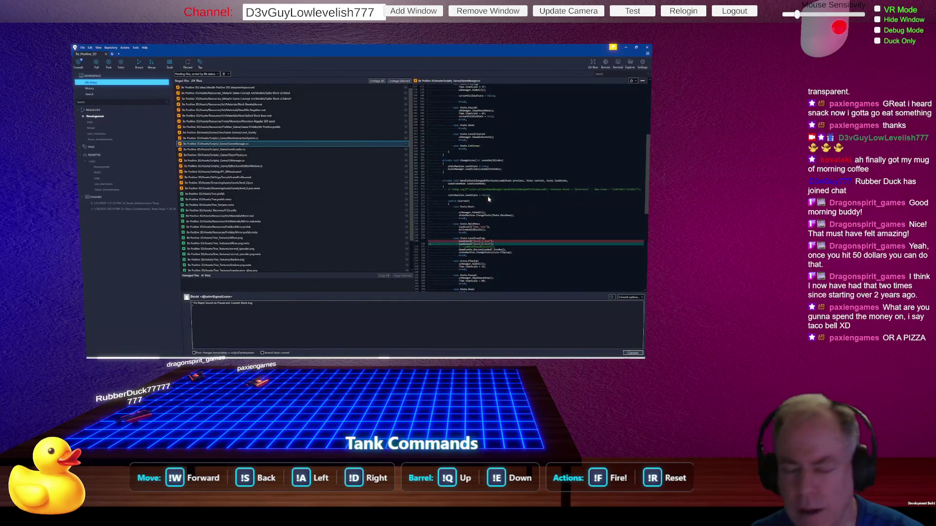
left_click(270, 149)
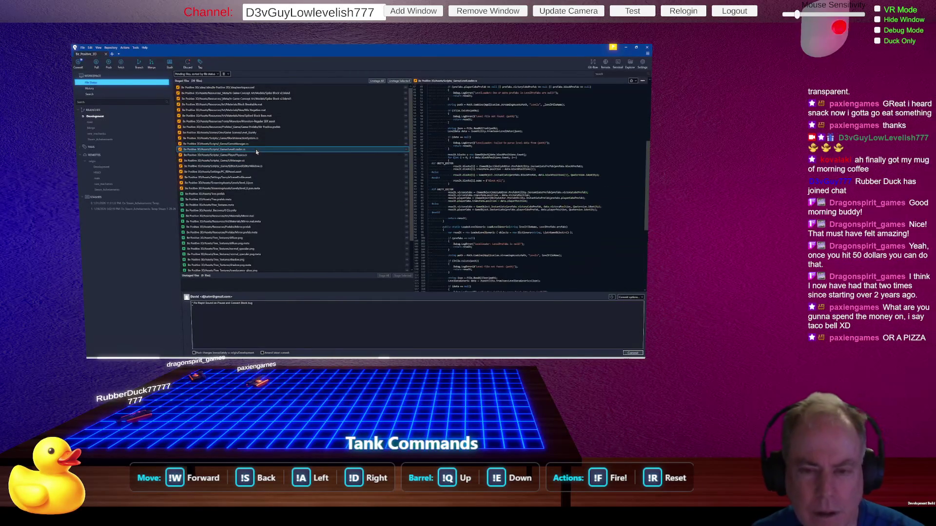
scroll(494, 164, "down", 12)
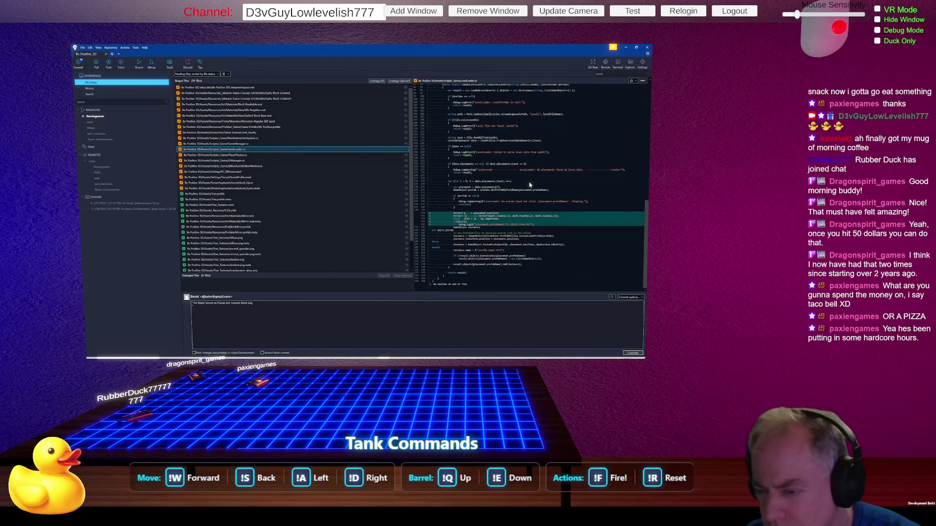
Step: Add a '* Check for Collisions' bullet line to the commit message
left_click(262, 314)
key("Return")
type("* C")
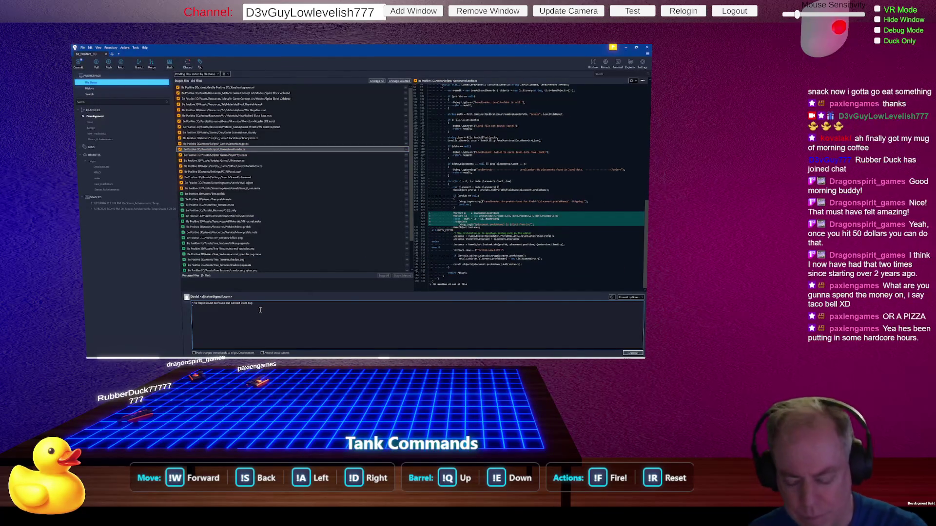
type("heck")
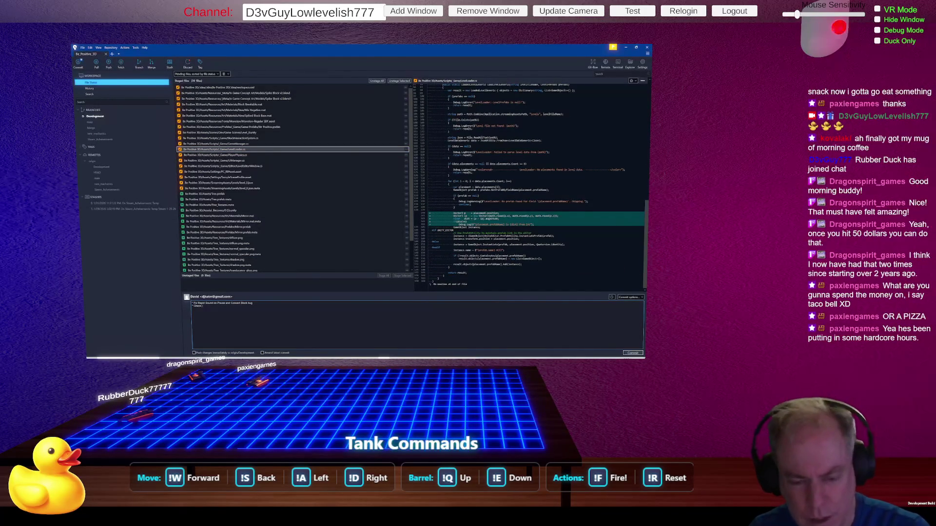
type(" for Co")
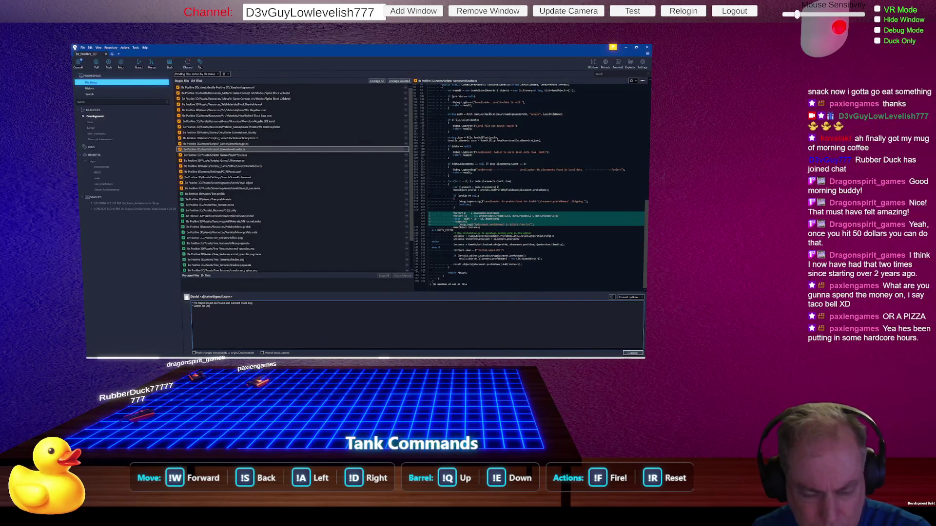
type("llision/alignment Blocks")
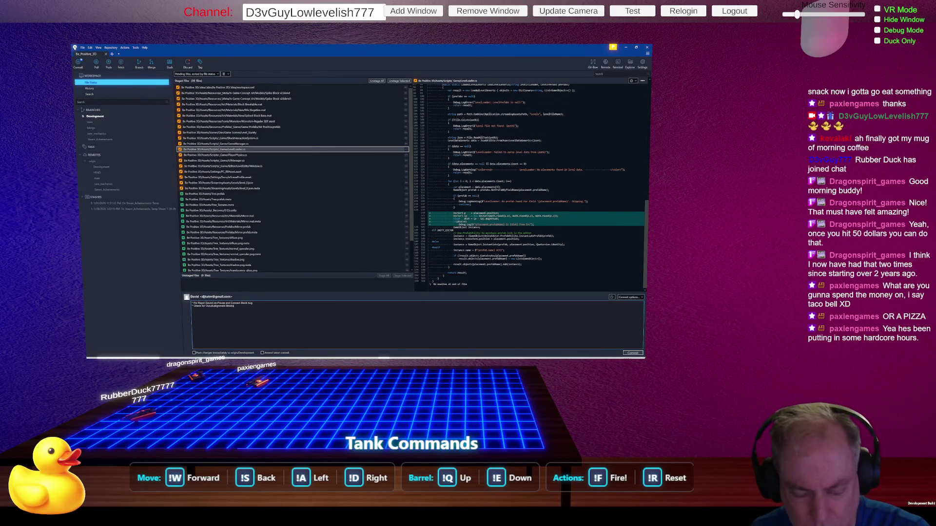
key("Return")
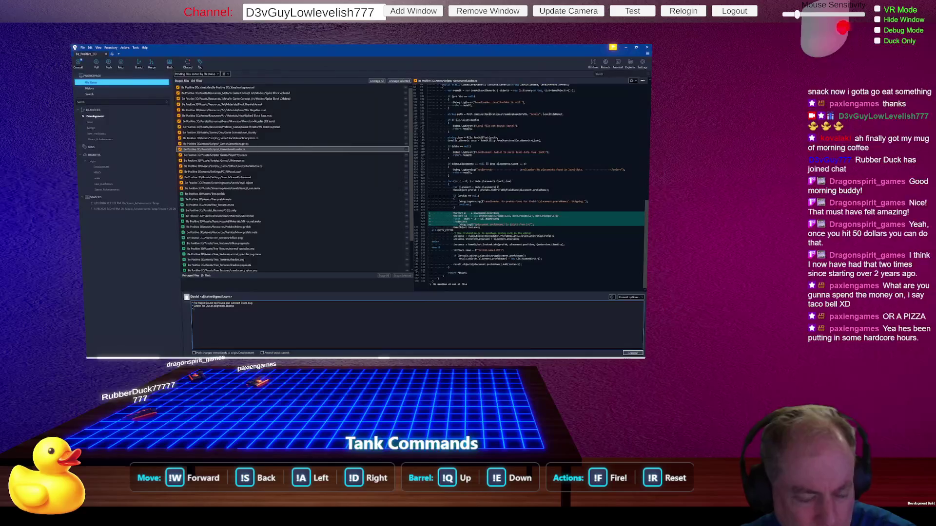
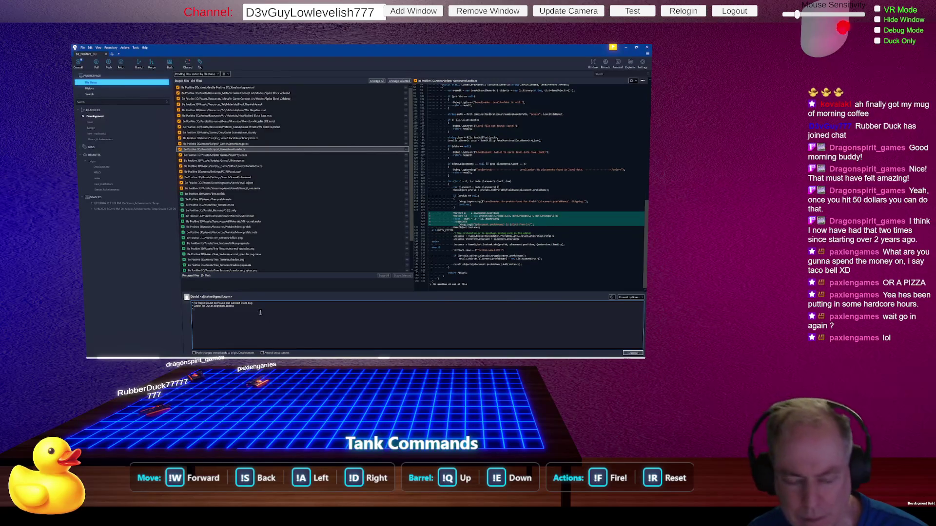
Step: Review the PlayerPhysics.cs and UIManager.cs diffs in the staged files
left_click(247, 155)
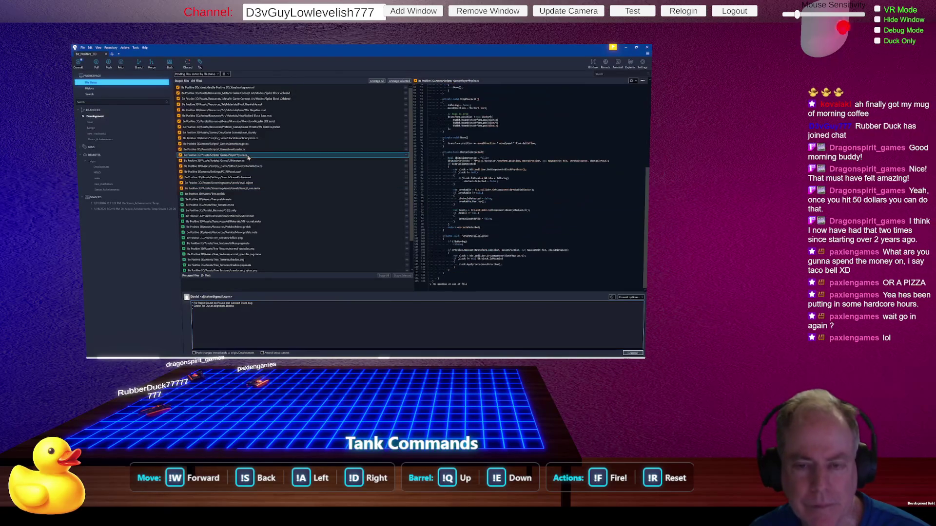
scroll(604, 186, "up", 10)
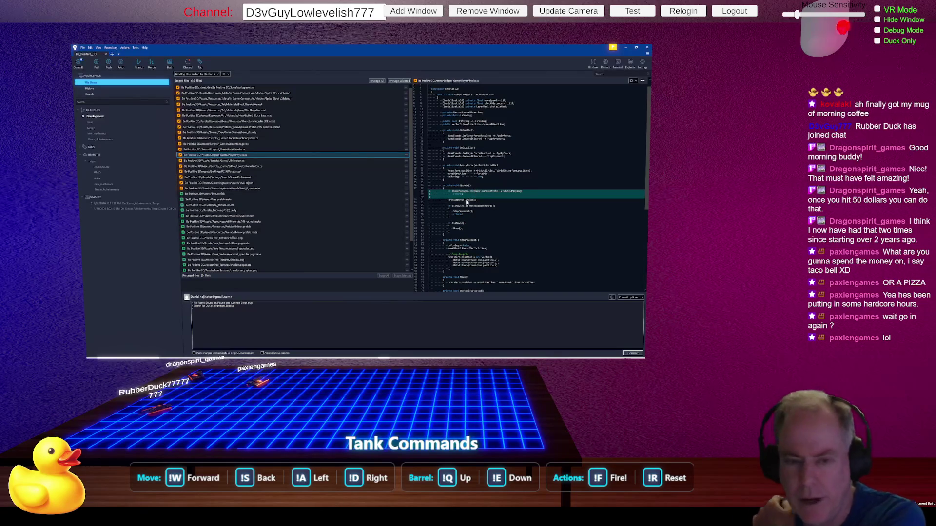
left_click(239, 162)
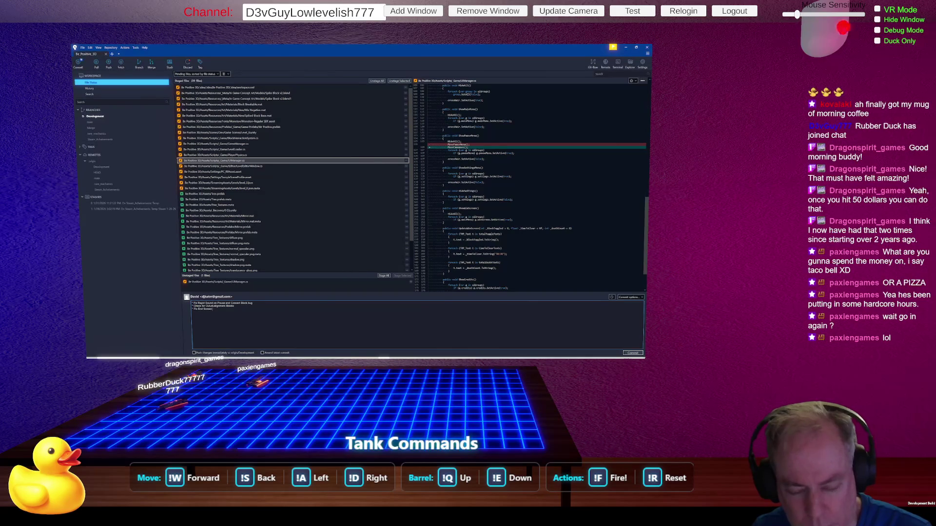
Step: Complete the 'Fix End Screen Location' line in the commit message and start a new line
type(" Location bug")
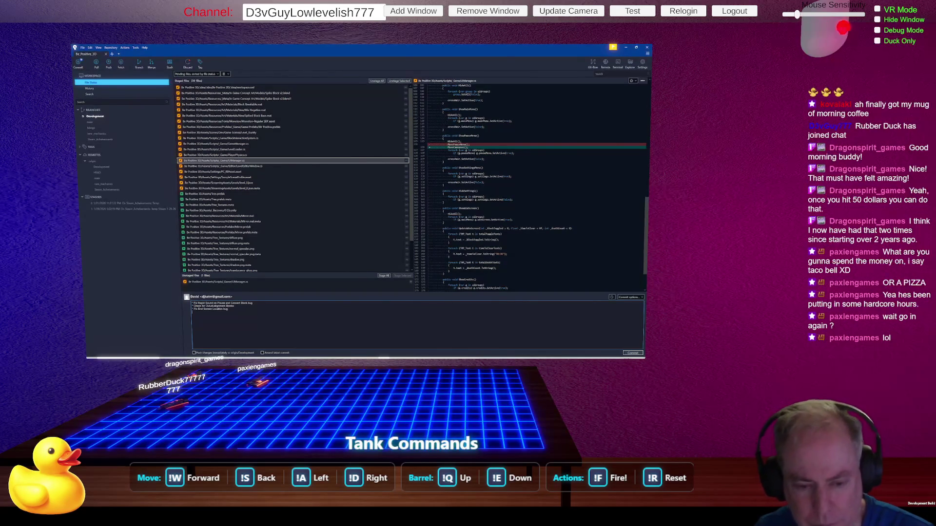
key("Return")
type("*")
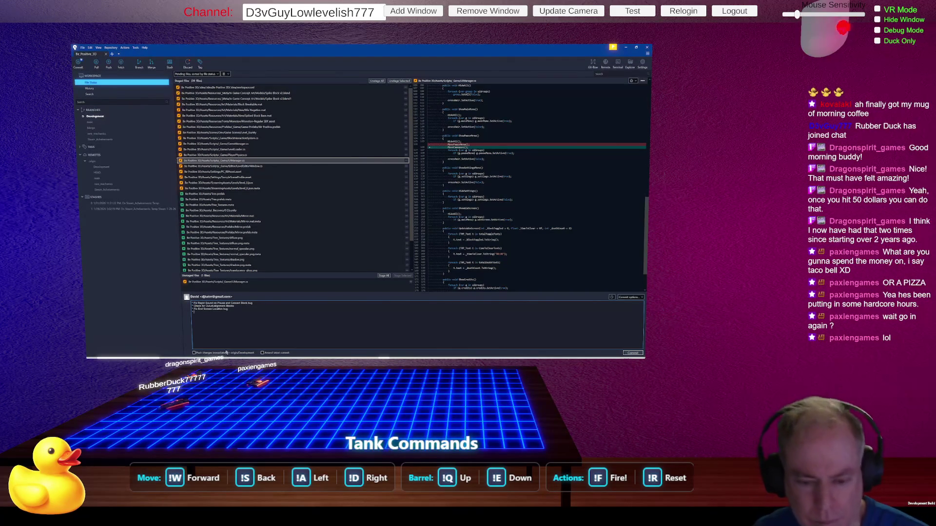
key("BackSpace")
key("BackSpace")
key("BackSpace")
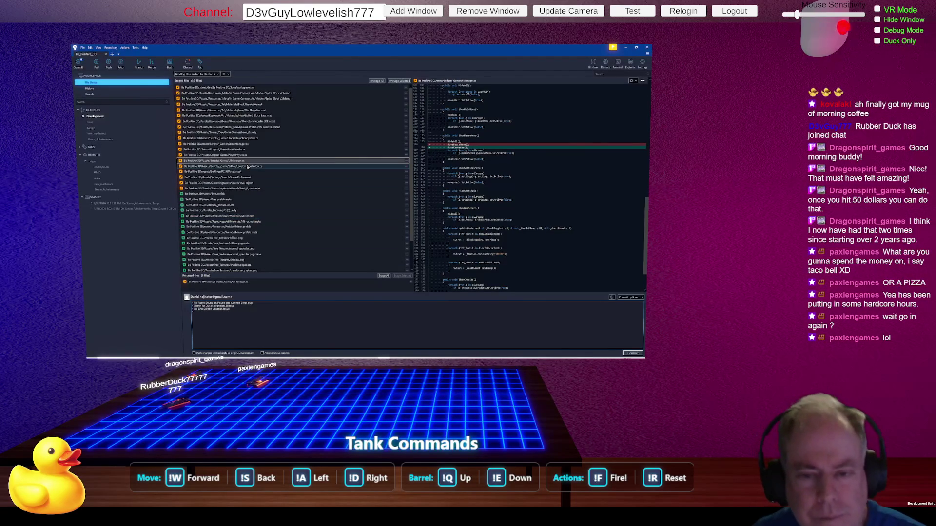
Step: Look through the LevelEditorWindow.cs diff by scrolling its changes
left_click(219, 166)
scroll(540, 204, "up", 10)
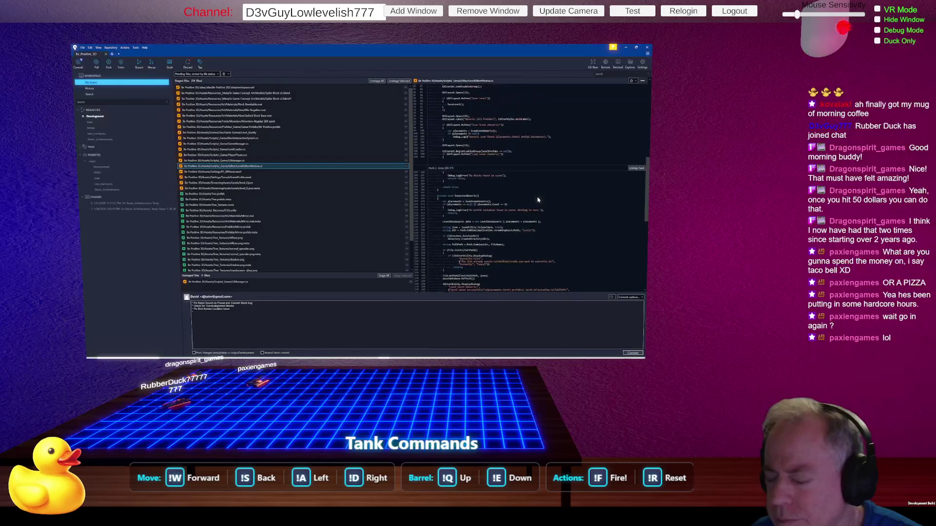
scroll(536, 203, "up", 5)
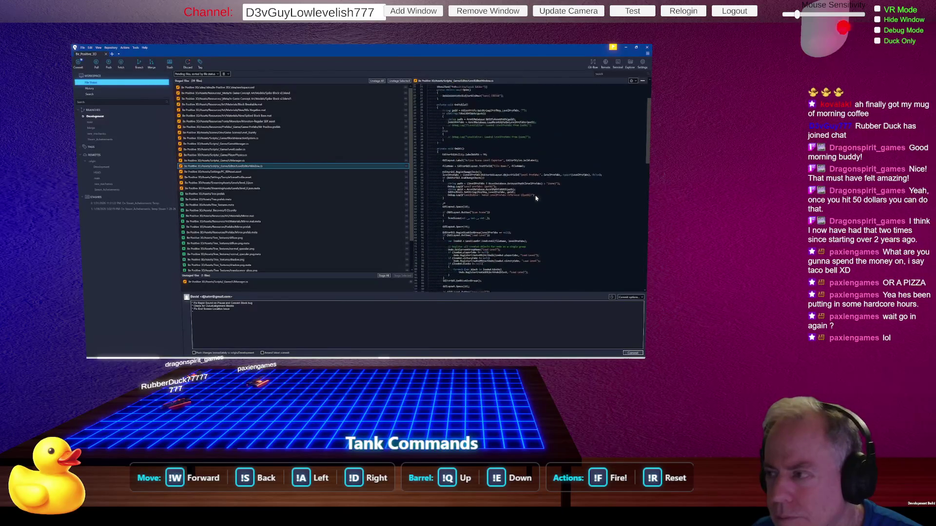
scroll(538, 165, "down", 15)
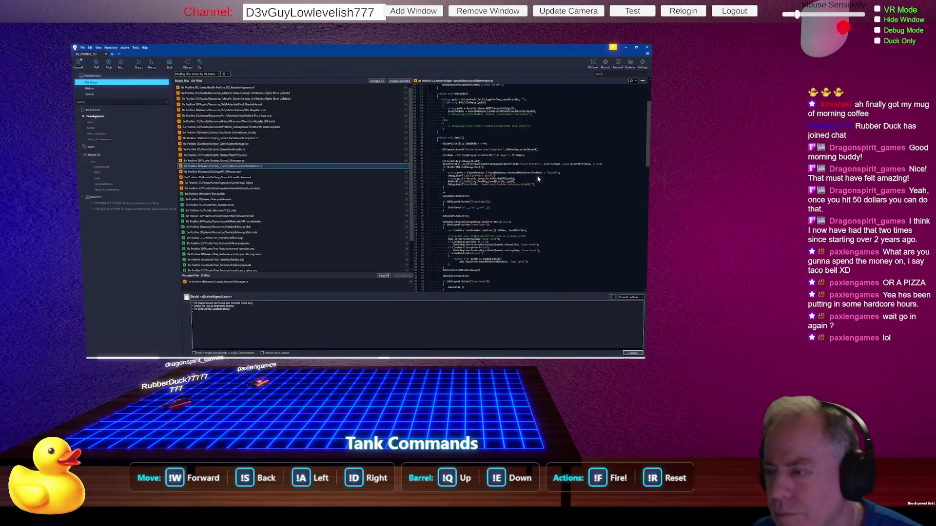
scroll(540, 188, "down", 4)
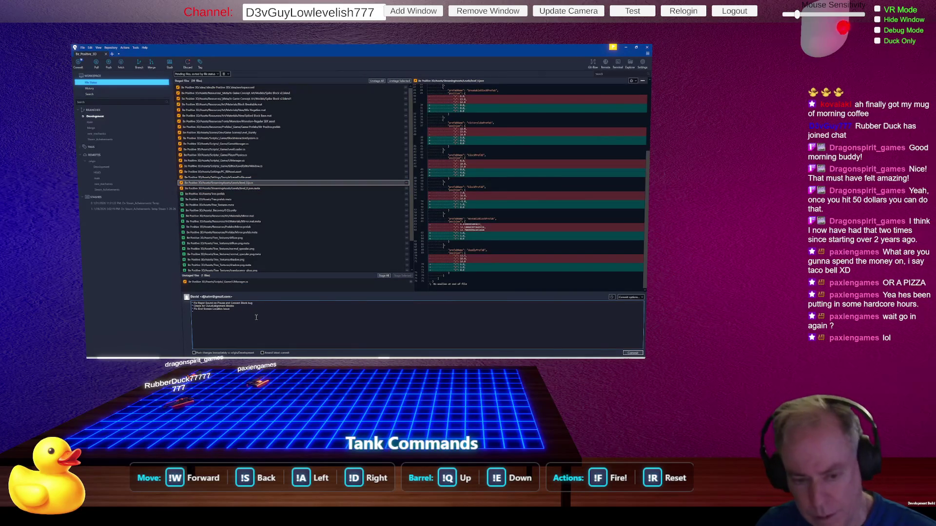
Step: Add an 'Adjust Center of Level 0' bullet to the commit message and view the Tree.prefab diff
type("Adjust")
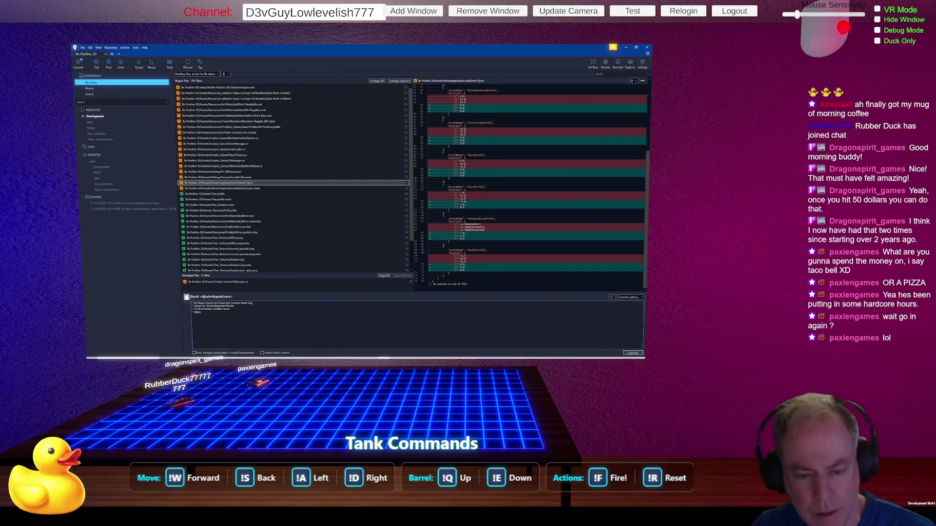
type(" Center")
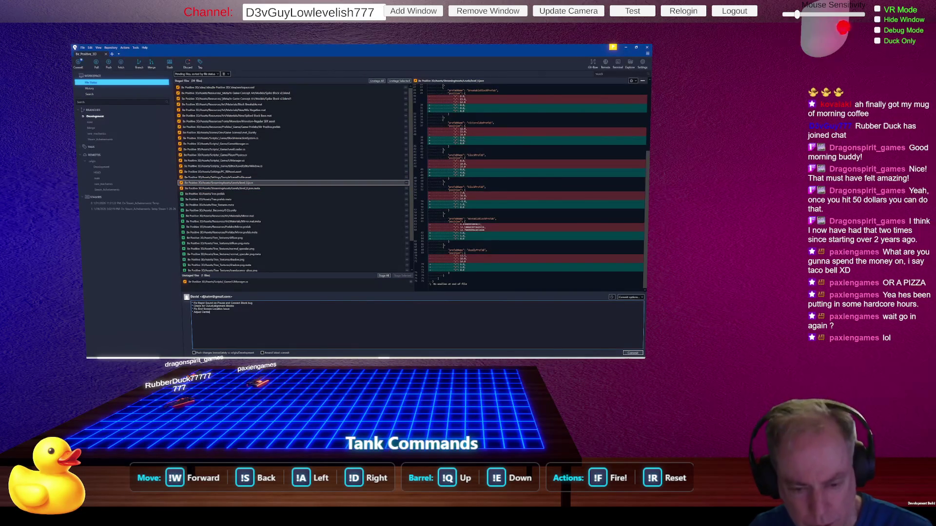
type(" of Level")
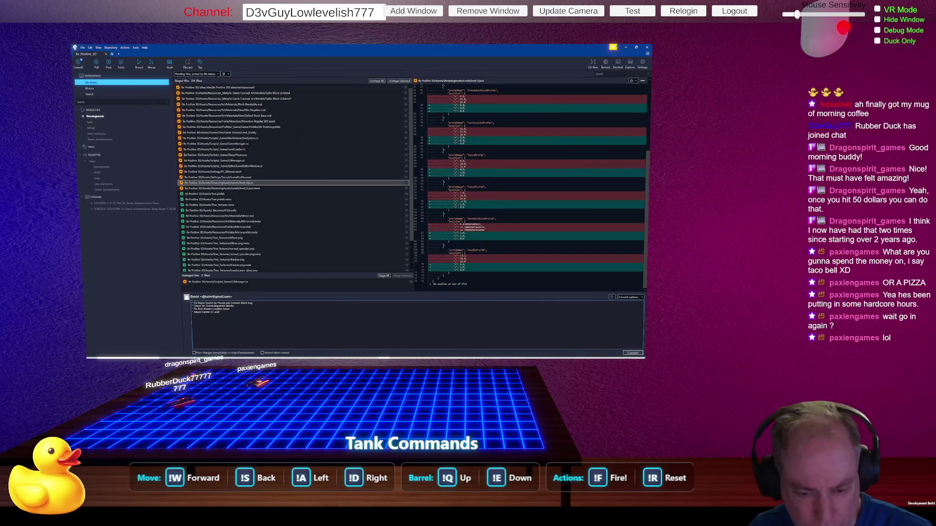
type(" 1")
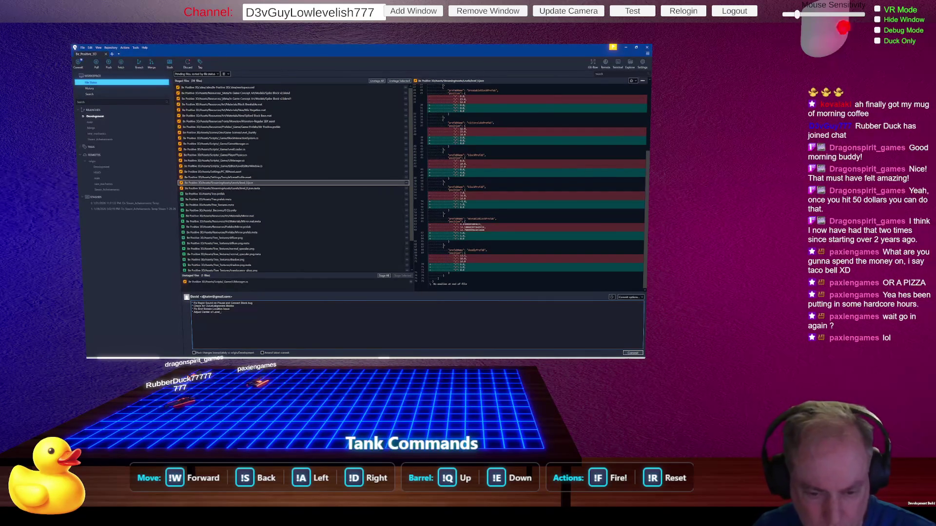
type("0")
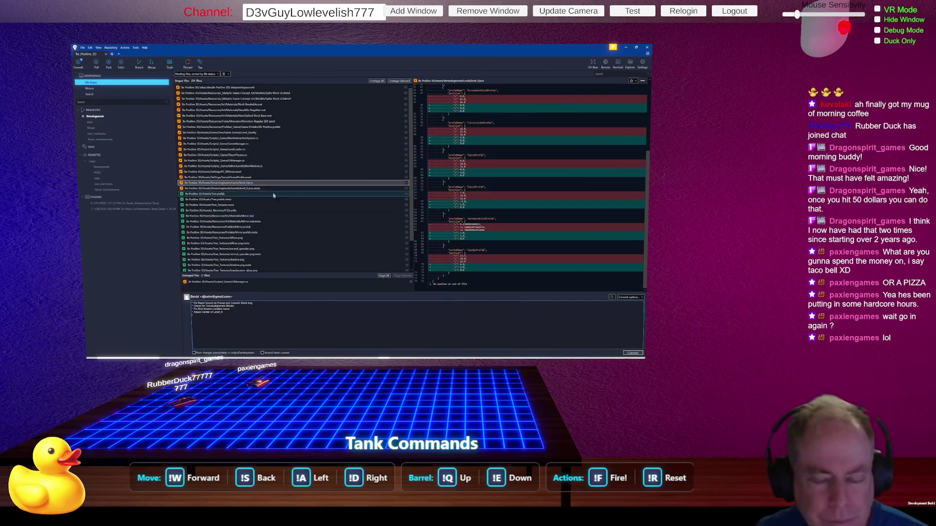
scroll(297, 195, "down", 1)
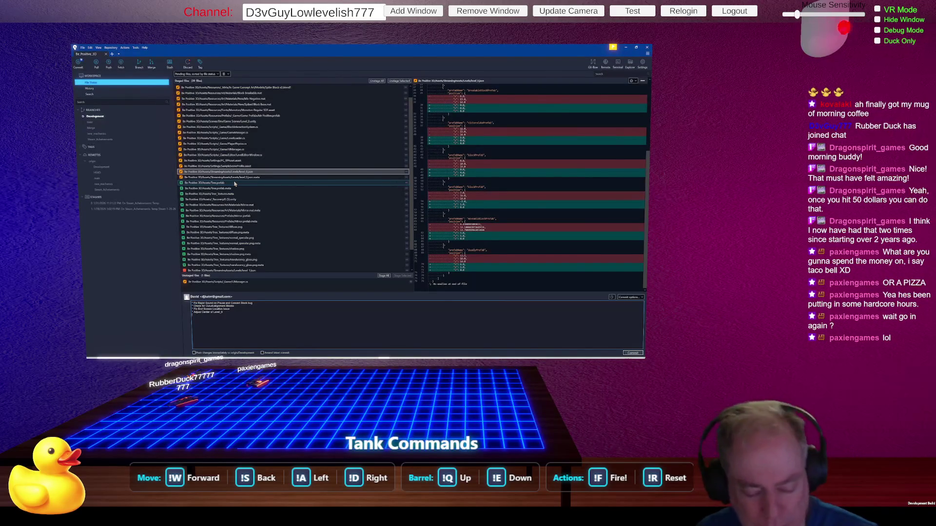
left_click(227, 183)
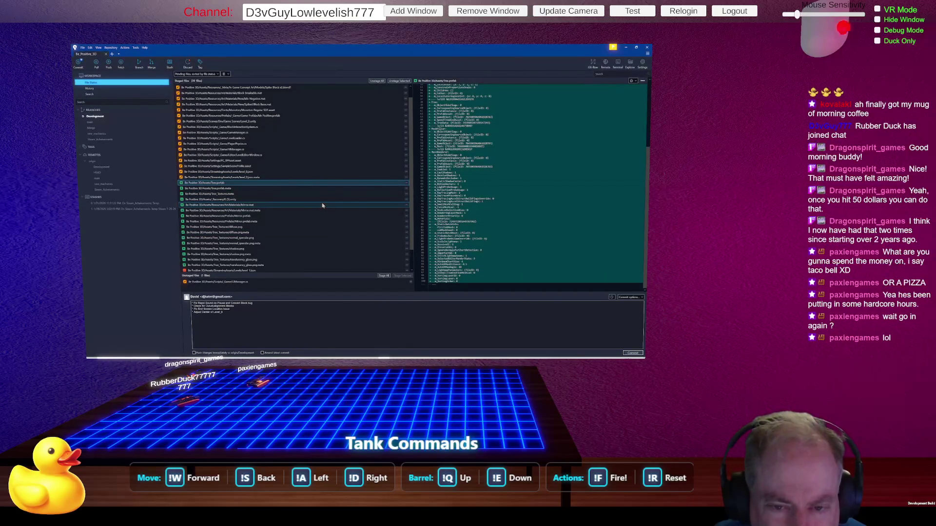
Step: Select the three tree-related files together, check their actions menu, and dismiss it
left_click(268, 194, "shift")
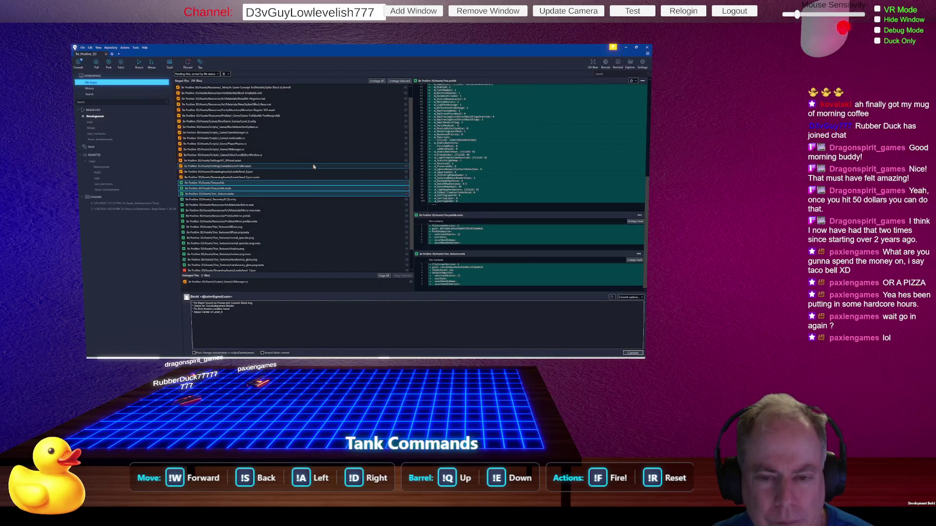
right_click(270, 189)
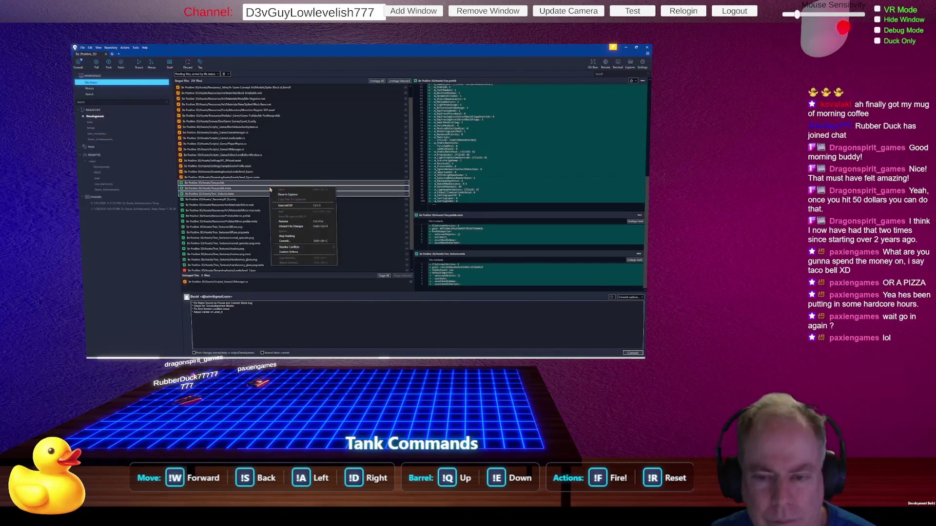
key("Escape")
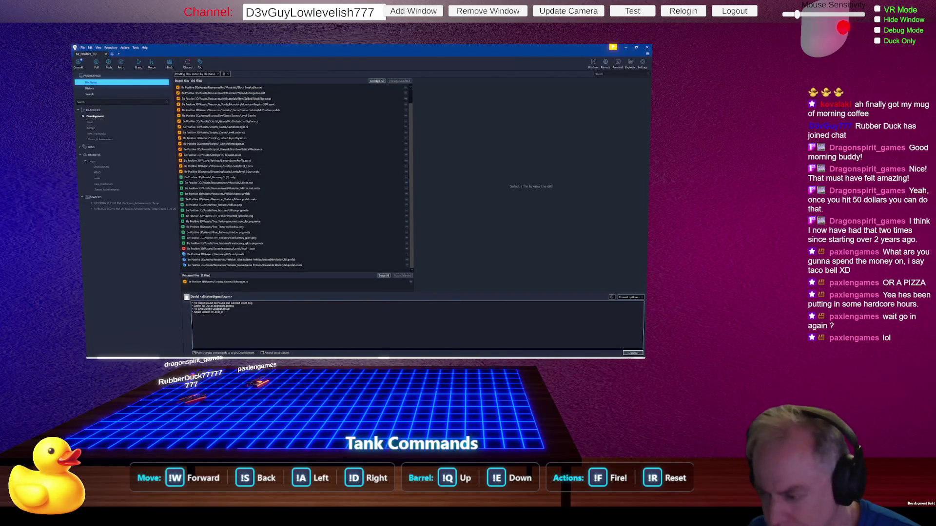
Step: Commit the staged changes, then view the leftover unstaged file in File Status
left_click(633, 353)
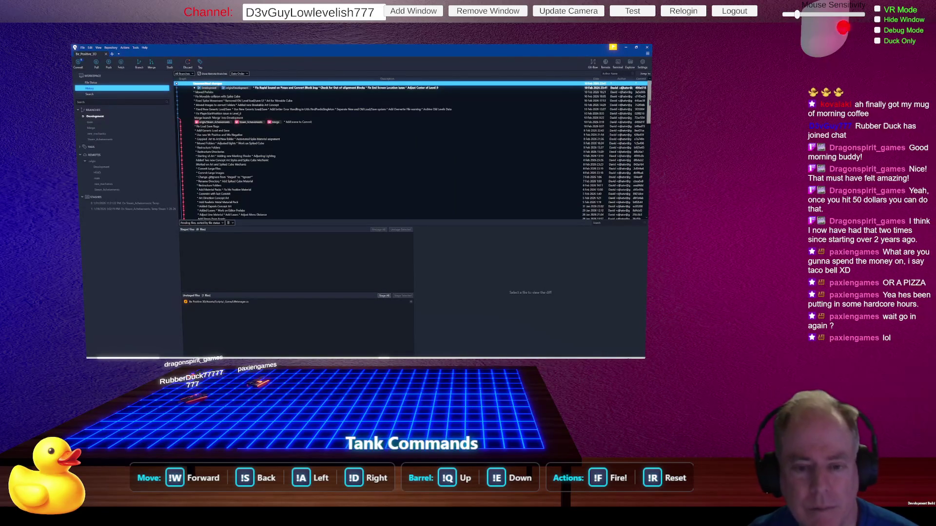
left_click(101, 83)
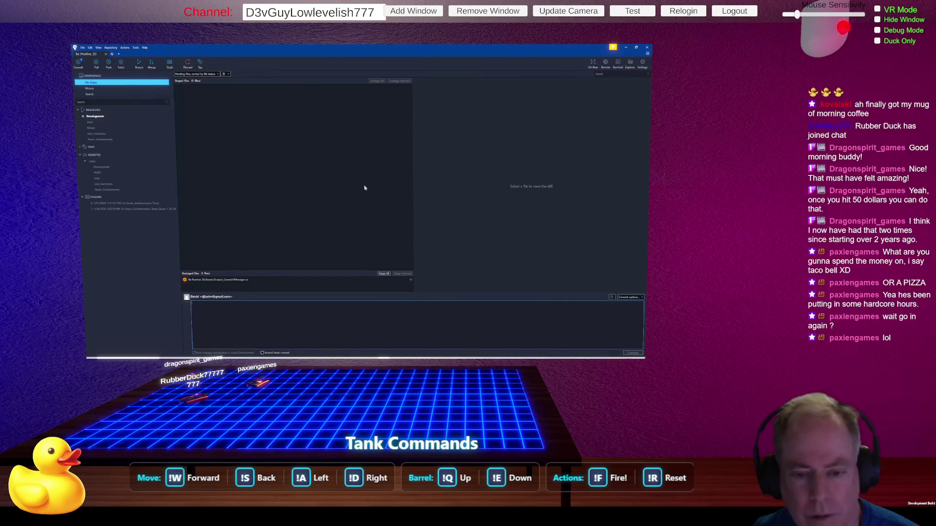
left_click(226, 280)
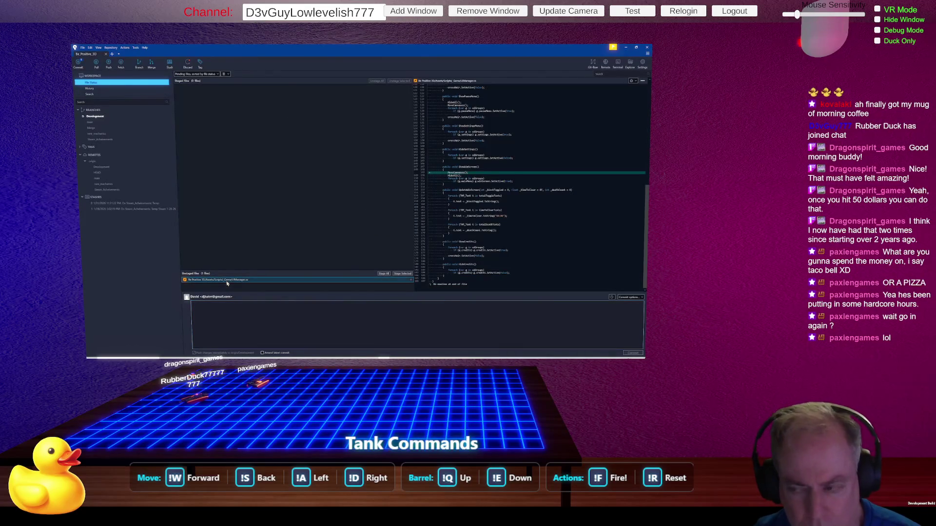
Step: Stage the leftover script change, commit it with an 'Add to previous Commit' message, and return to Unity
left_click(384, 274)
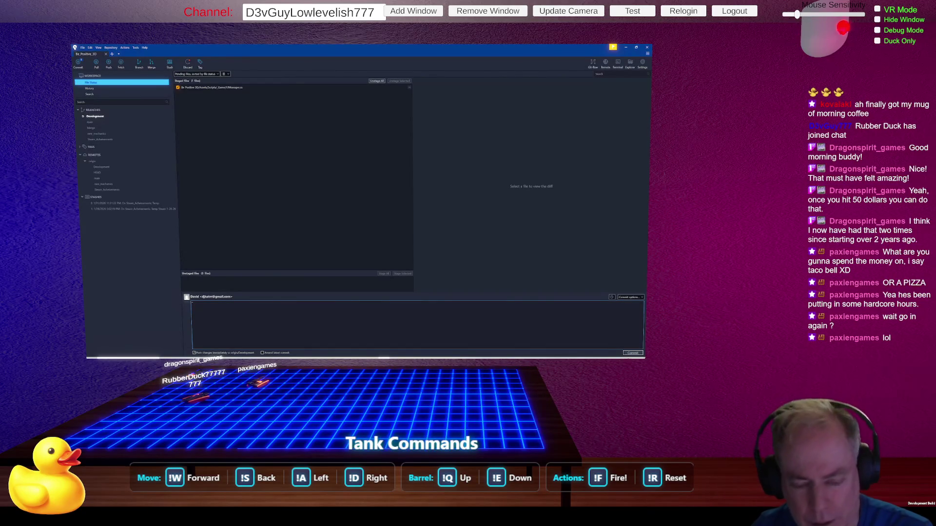
type("* Add to previous Commit")
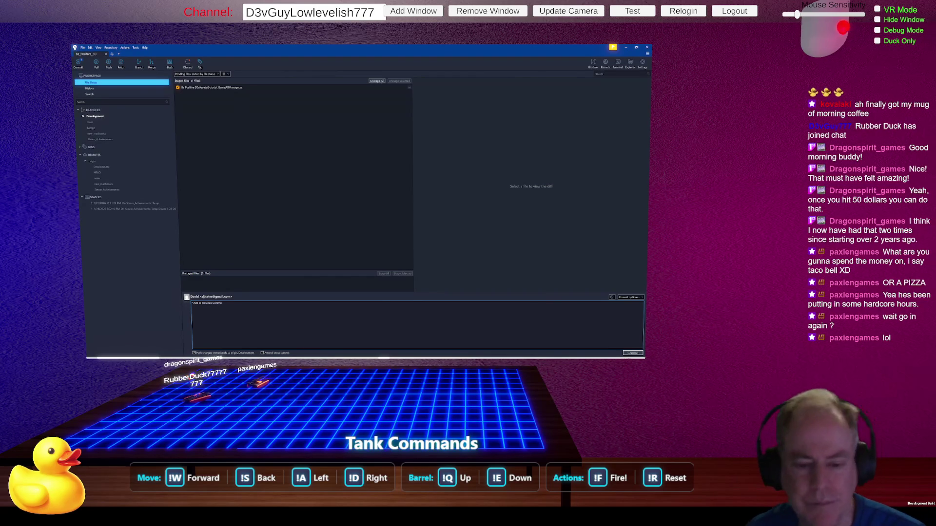
key("ctrl+Return")
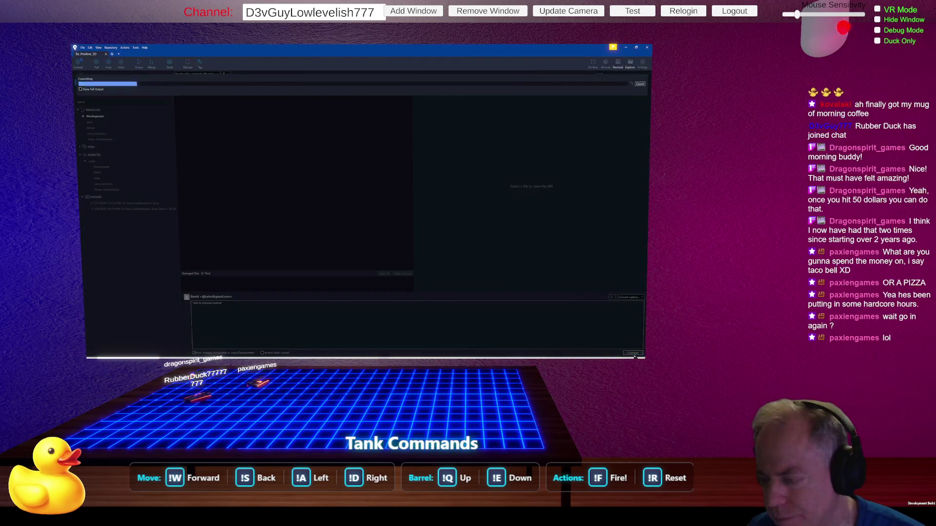
key("alt+Tab")
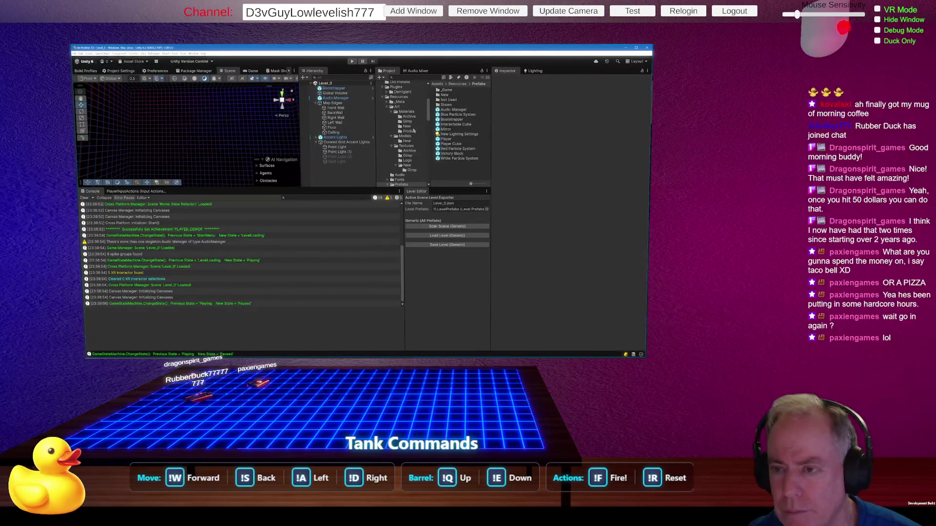
Step: Open the Bootstrap scene from the Scenes/Dev/Boot Strap folder
scroll(412, 146, "down", 5)
scroll(408, 164, "up", 2)
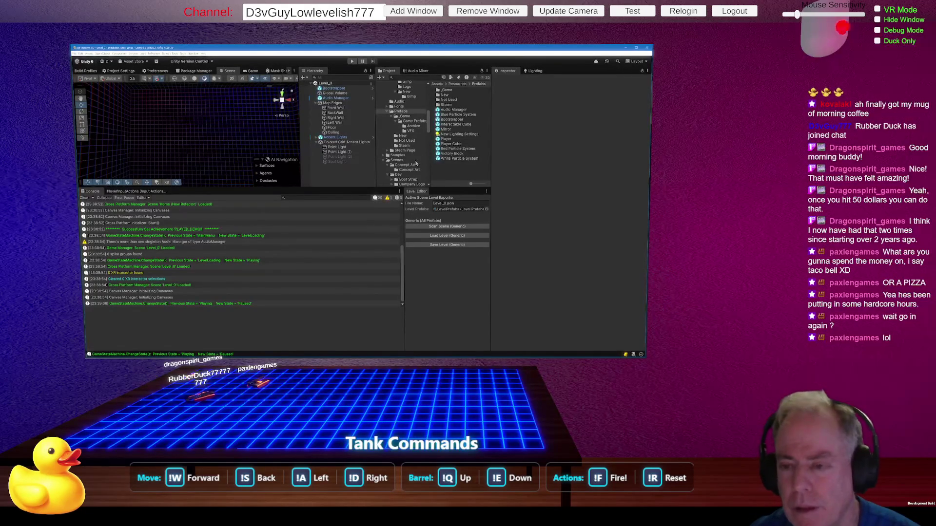
scroll(427, 162, "down", 3)
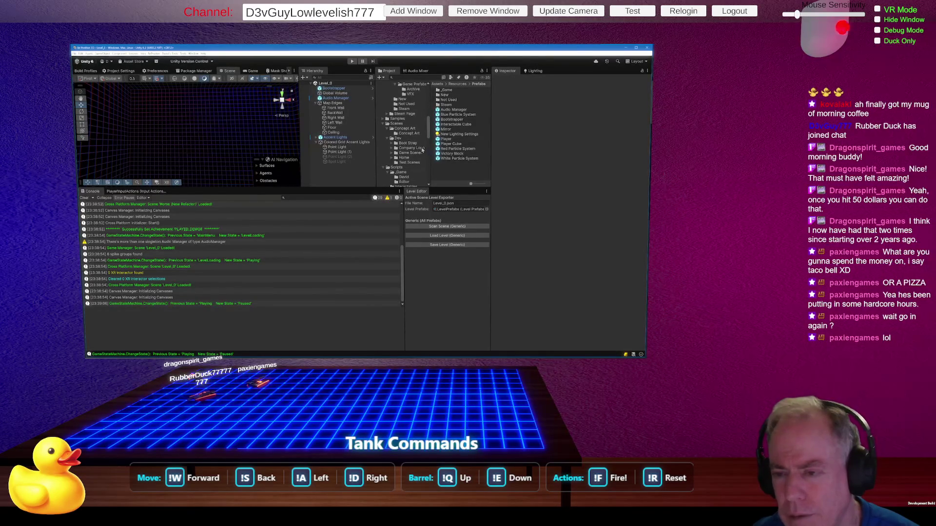
left_click(418, 144)
double_click(452, 95)
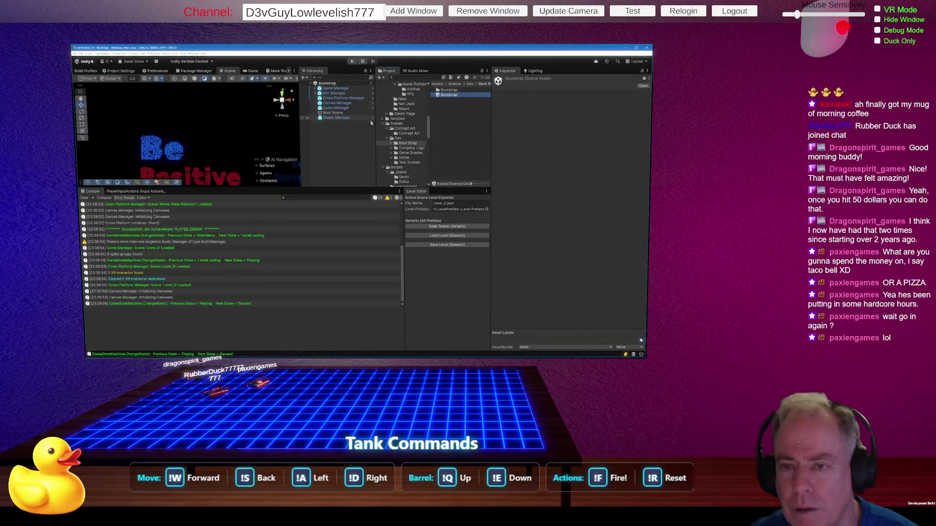
Step: Activate End Screen (1) under Game Manager > UIManager > Menu Canvas to show the level-complete menu
left_click(316, 89)
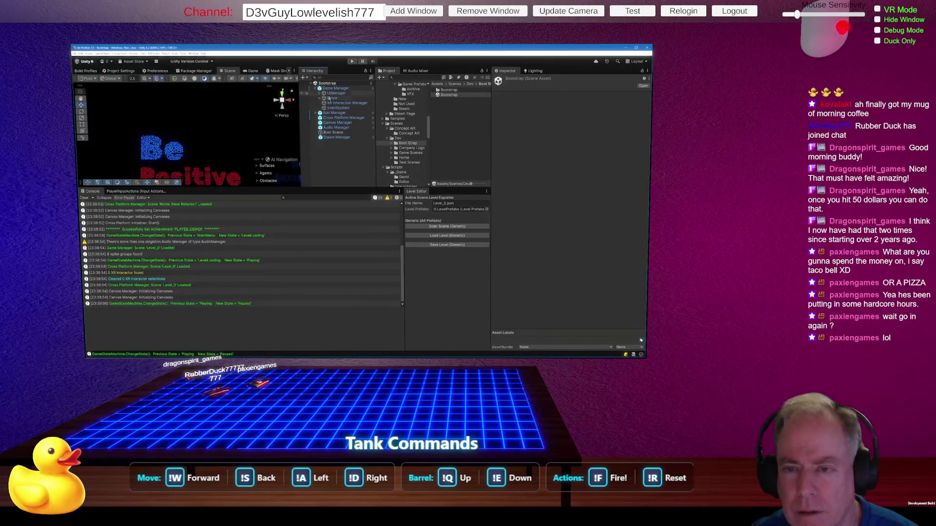
left_click(321, 94)
left_click(341, 99)
left_click(324, 99)
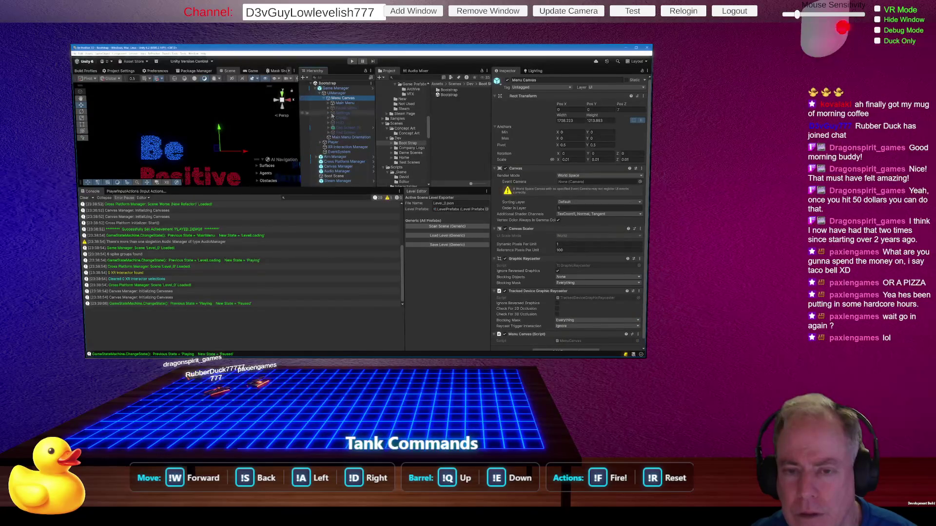
left_click(353, 128)
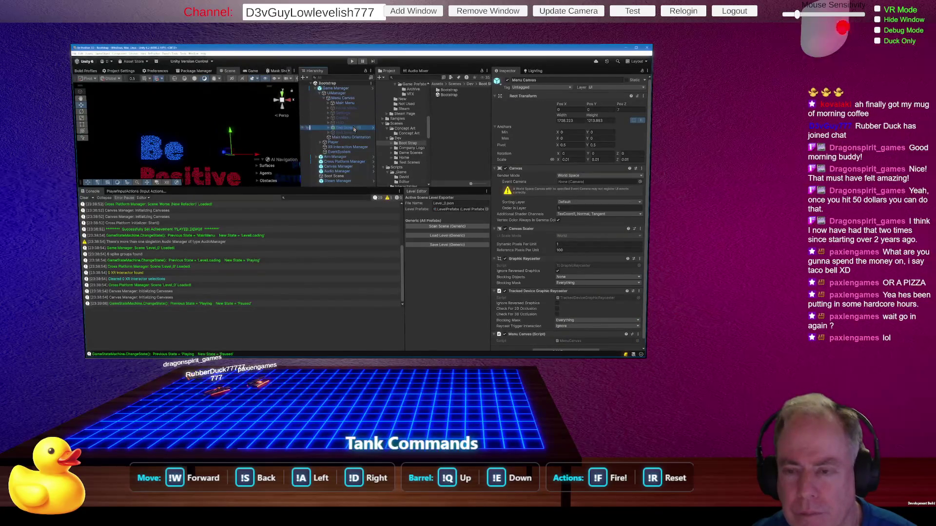
left_click(508, 81)
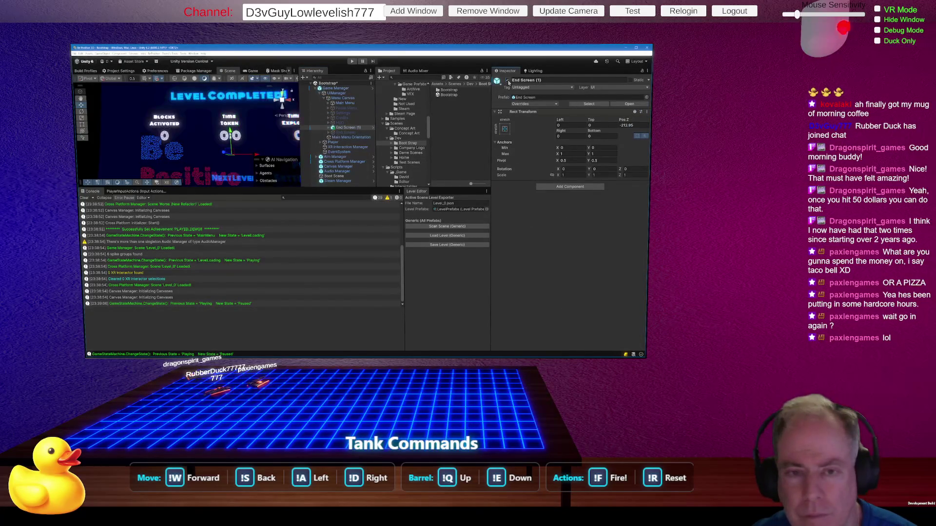
mouse_move(314, 188)
left_mouse_down()
mouse_move(306, 251)
mouse_move(378, 226)
mouse_move(433, 229)
mouse_move(324, 230)
mouse_move(399, 232)
mouse_move(359, 233)
mouse_move(371, 233)
left_mouse_up()
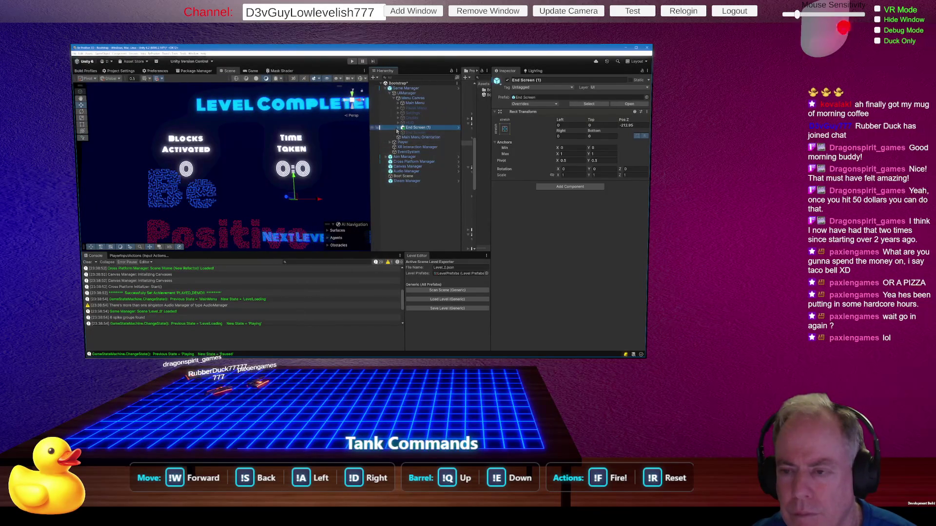
Step: Inspect End Screen (1)'s Background Image and Text (TMP), and the Menu Canvas settings
left_click(398, 127)
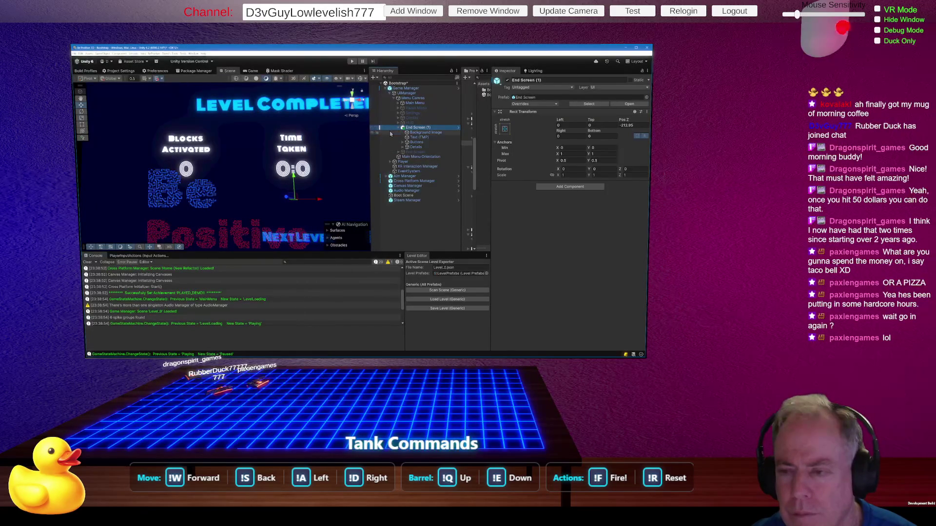
left_click(417, 132)
left_click(420, 137)
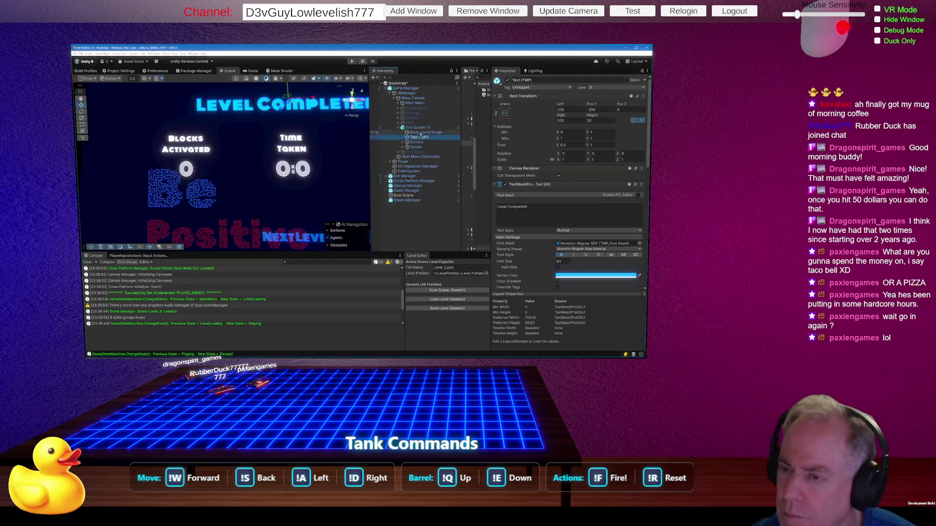
left_click(415, 98)
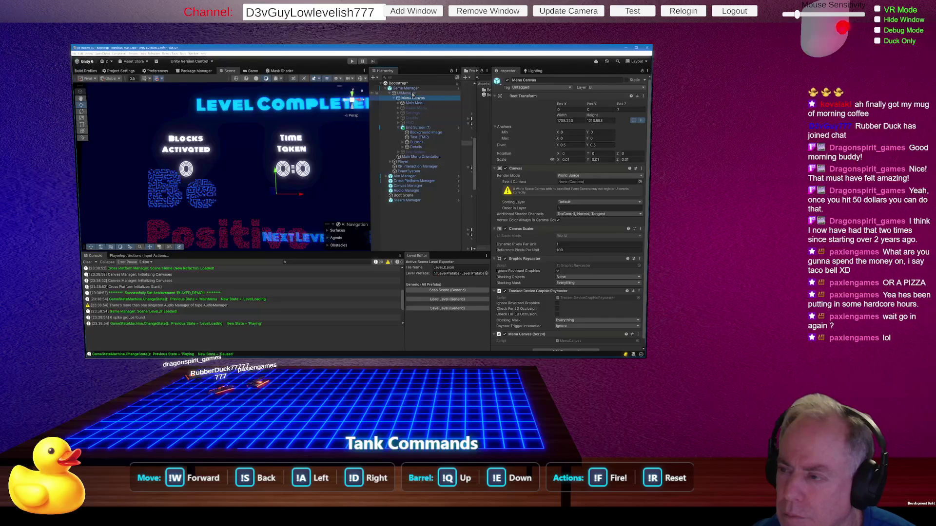
left_click(413, 94)
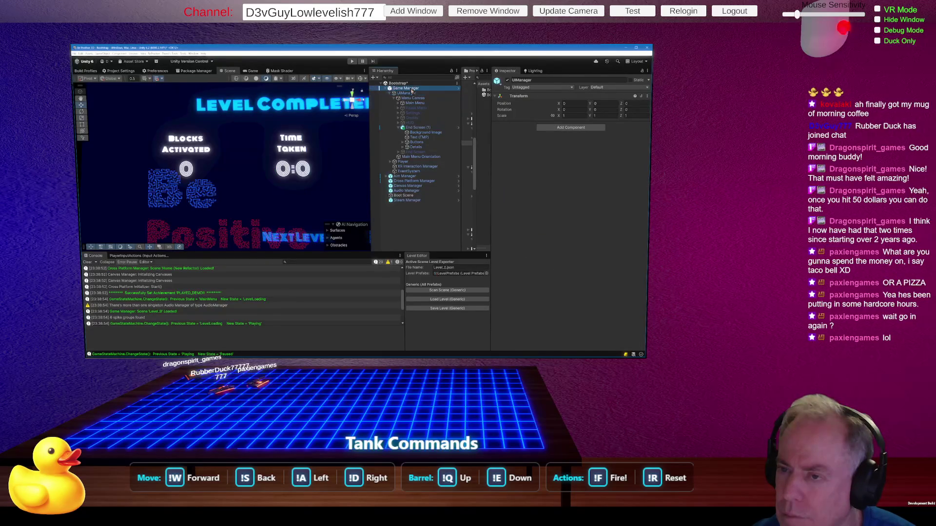
left_click(414, 98)
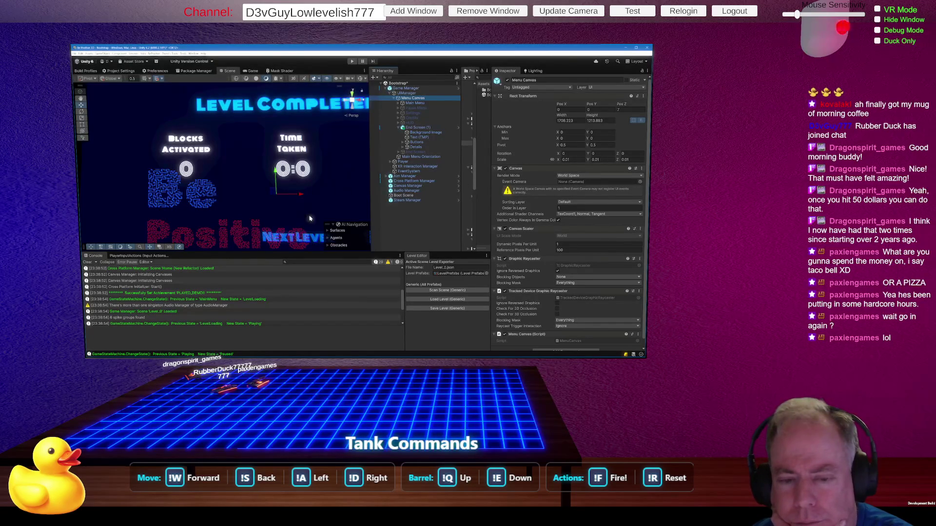
mouse_move(370, 217)
left_mouse_down()
mouse_move(182, 219)
mouse_move(434, 212)
mouse_move(219, 216)
mouse_move(270, 213)
left_mouse_up()
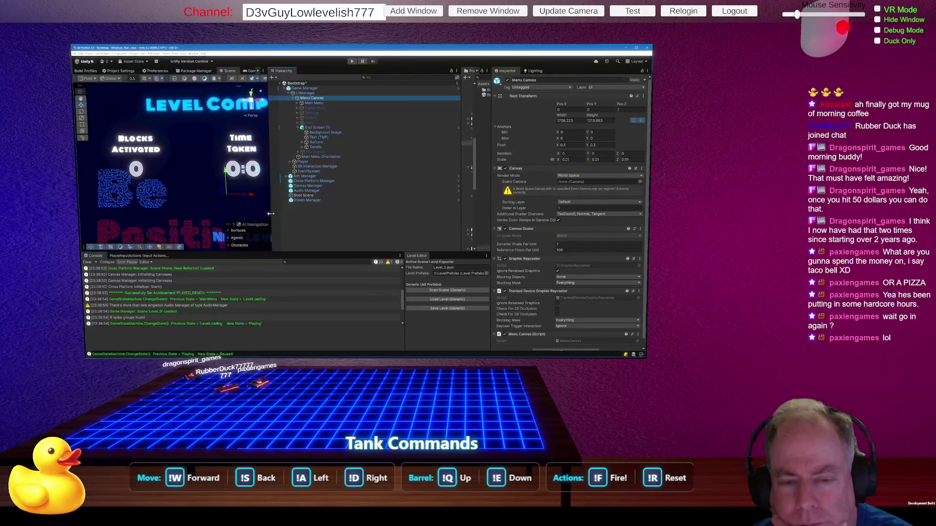
Step: Try shifting the Menu Canvas left along X, then undo it back to Pos X 0
left_click(317, 89)
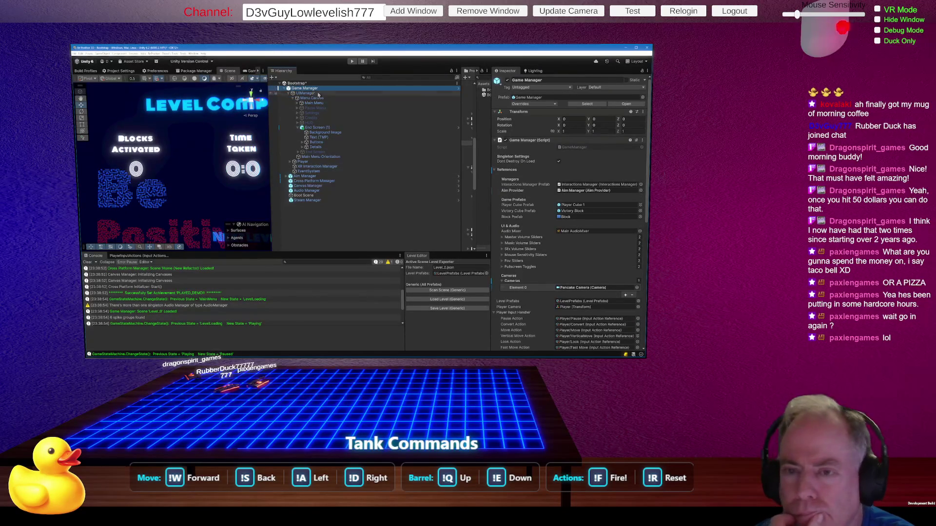
left_click(320, 93)
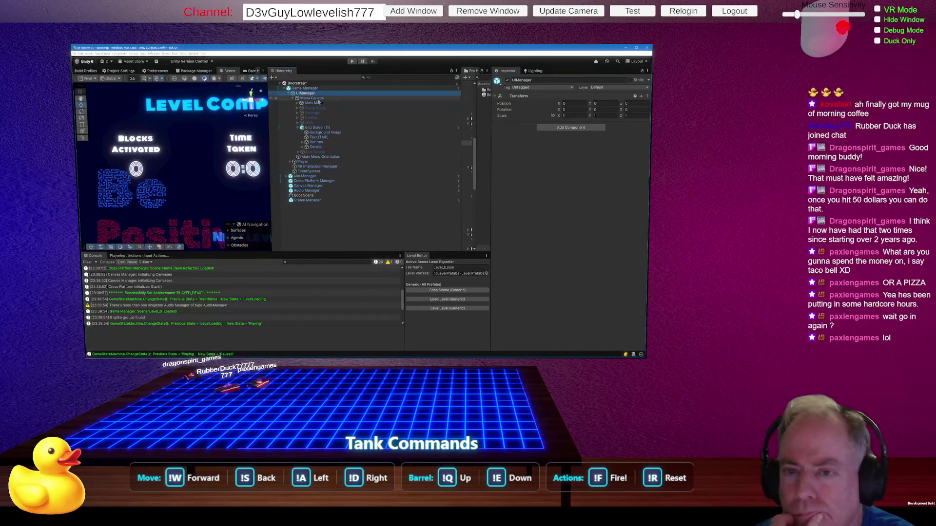
left_click(318, 99)
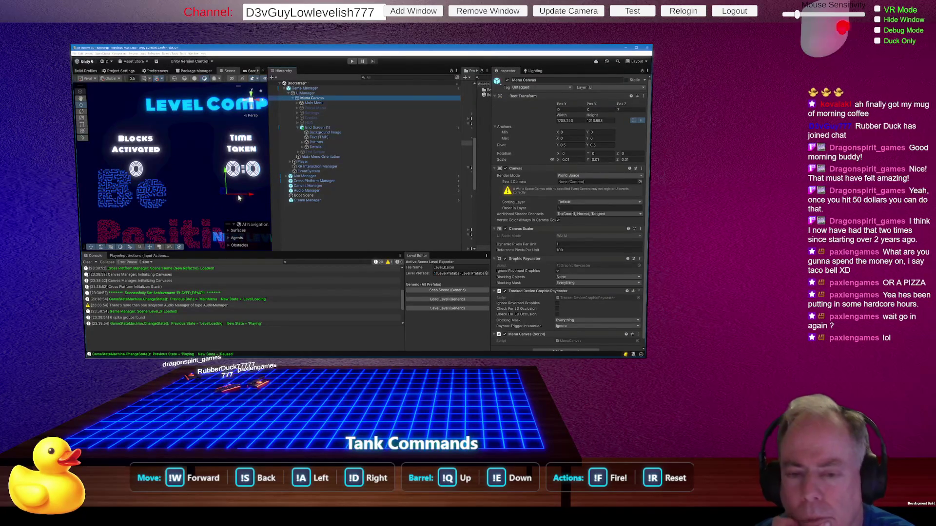
mouse_move(234, 195)
left_mouse_down()
mouse_move(203, 194)
mouse_move(246, 195)
mouse_move(149, 200)
mouse_move(215, 196)
left_mouse_up()
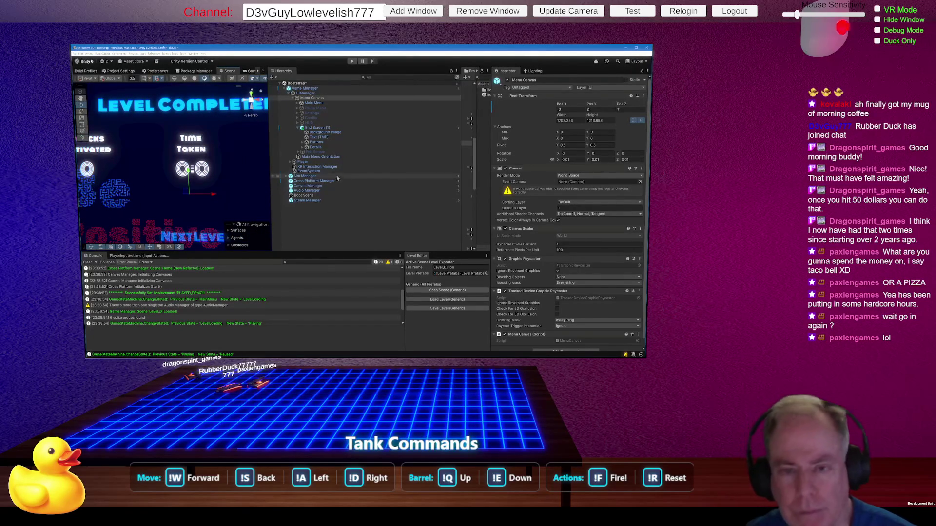
key("ctrl+z")
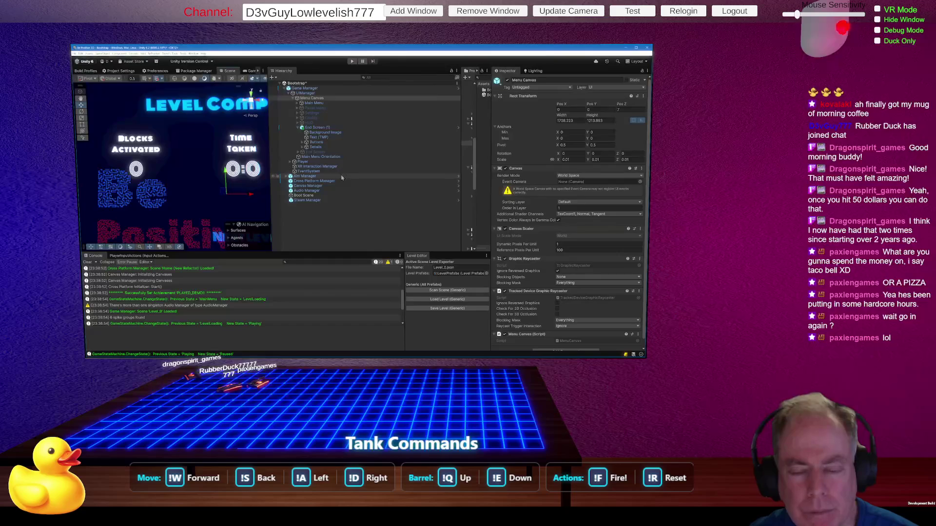
Step: Deactivate End Screen (1) to hide the level-complete menu again
left_click_drag(271, 221, 310, 221)
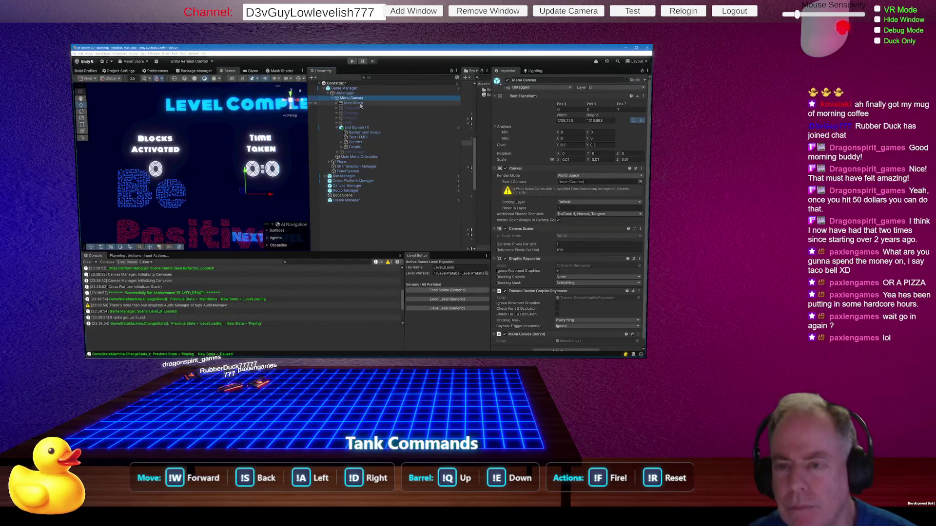
left_click(375, 127)
left_click(507, 80)
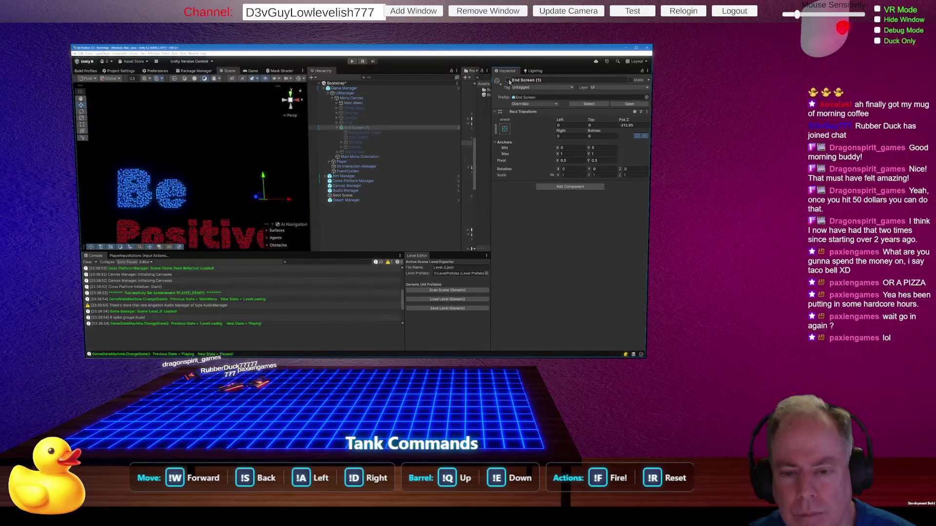
Step: Switch to the Game view and resize panels so the Be Positive main menu shows fully
mouse_move(310, 212)
left_mouse_down()
mouse_move(336, 212)
mouse_move(328, 212)
left_mouse_up()
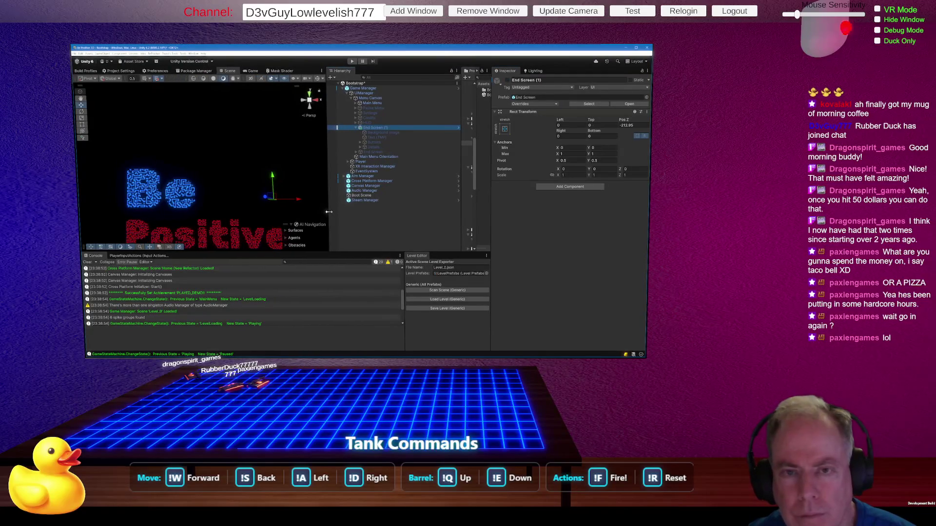
left_click(254, 72)
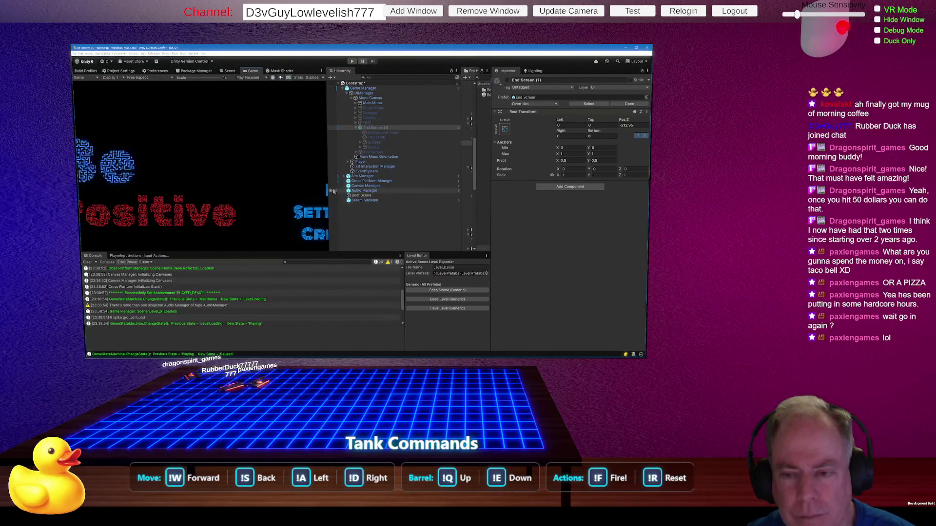
mouse_move(327, 190)
left_mouse_down()
mouse_move(442, 191)
mouse_move(142, 185)
mouse_move(407, 181)
mouse_move(429, 190)
mouse_move(105, 190)
mouse_move(432, 195)
left_mouse_up()
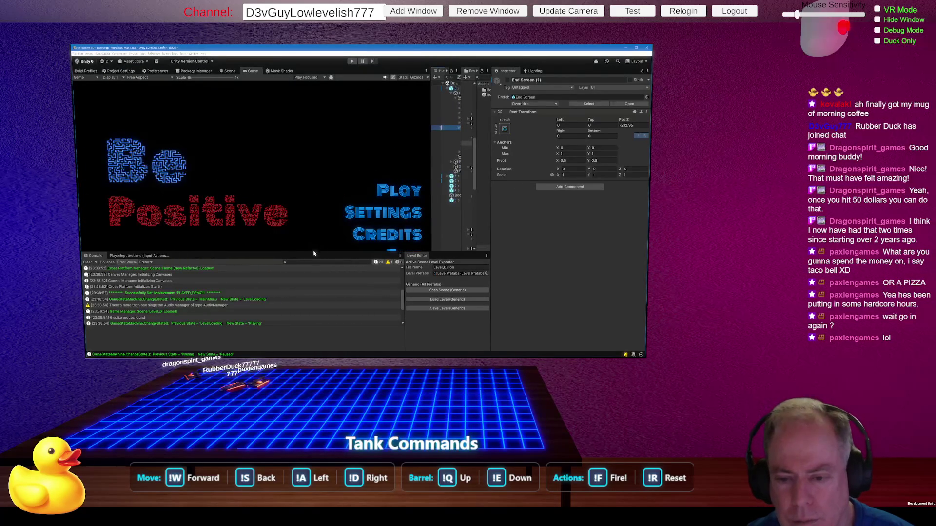
mouse_move(312, 253)
left_mouse_down()
mouse_move(315, 196)
mouse_move(334, 252)
mouse_move(346, 202)
mouse_move(354, 319)
mouse_move(356, 220)
mouse_move(373, 270)
mouse_move(375, 191)
left_mouse_up()
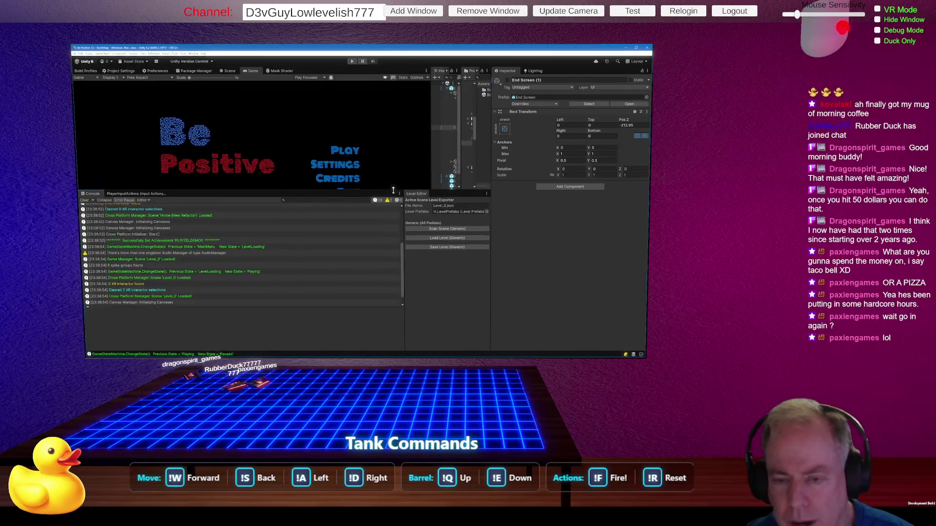
mouse_move(432, 128)
left_mouse_down()
mouse_move(278, 159)
mouse_move(429, 162)
mouse_move(366, 170)
left_mouse_up()
left_click(421, 104)
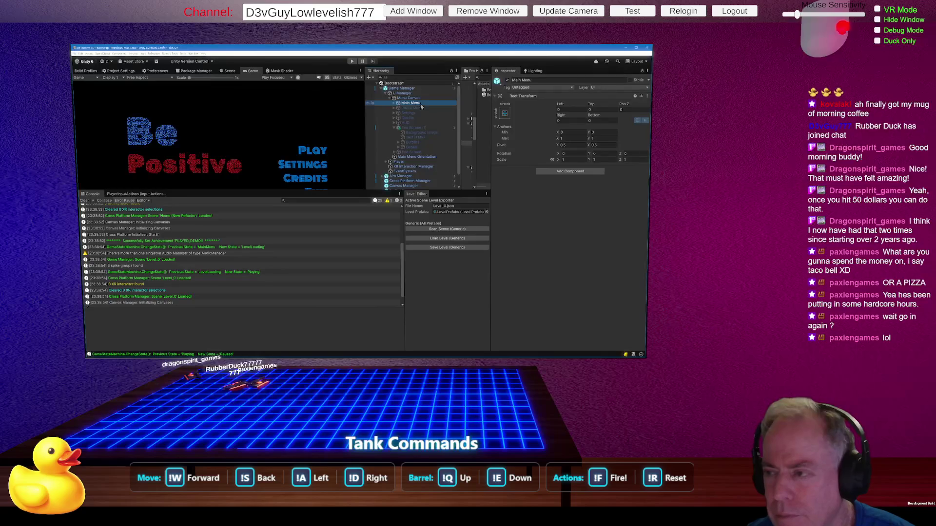
Step: Anchor Main Menu to top-stretch, giving Pos Y -666.9486 and Height 1213.893
left_click(394, 105)
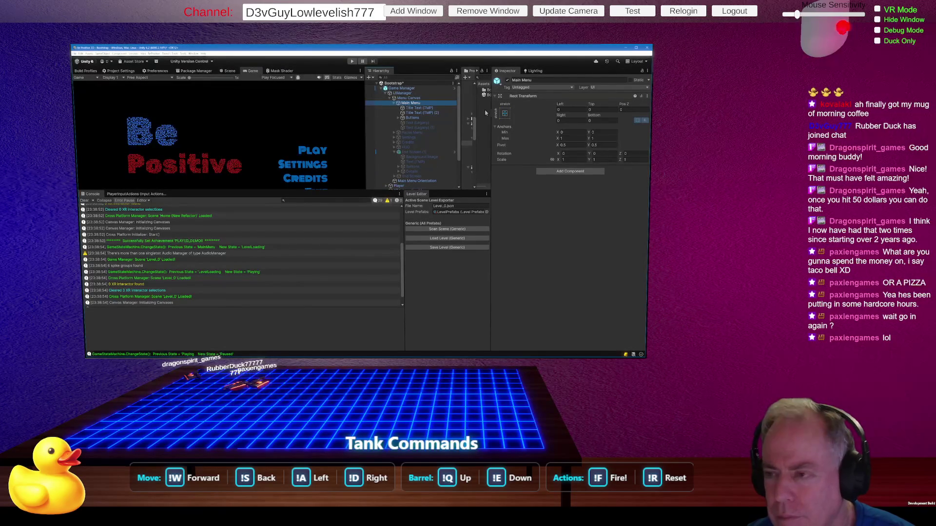
left_click(504, 115)
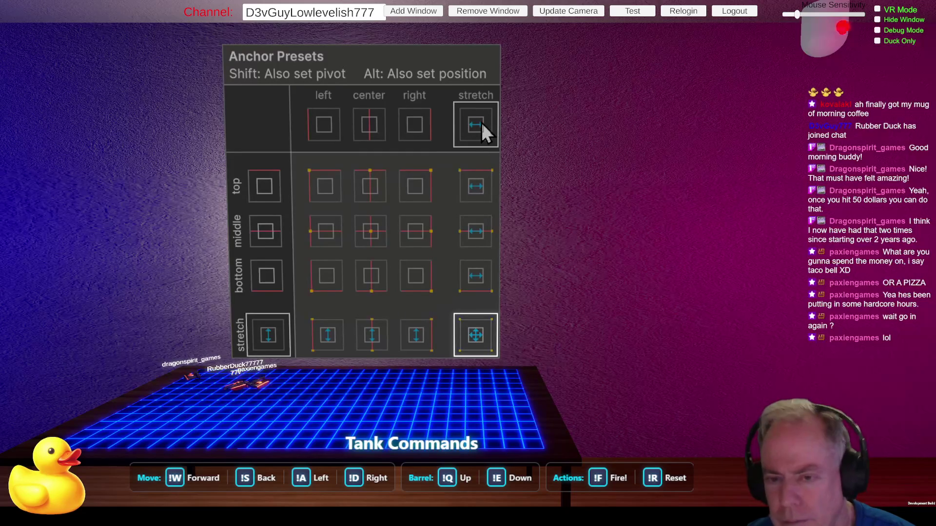
key("alt")
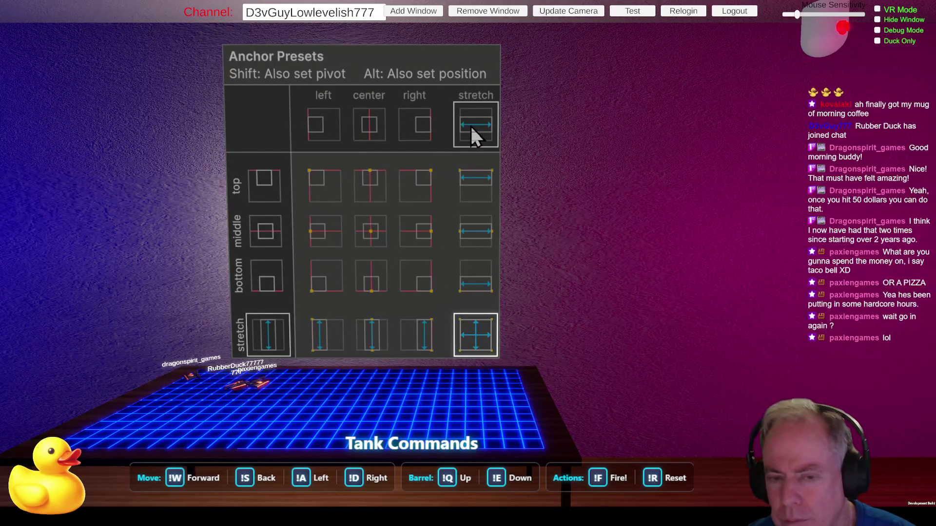
key("alt")
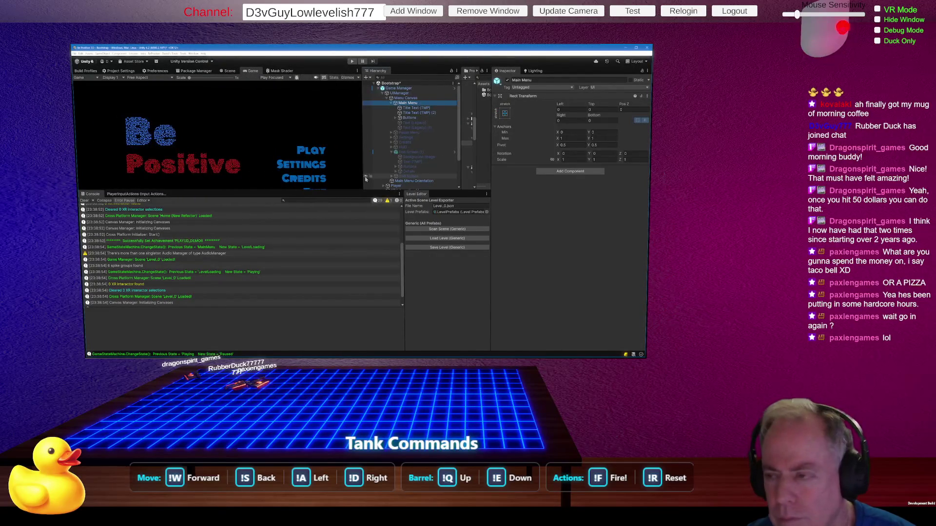
left_click(505, 113)
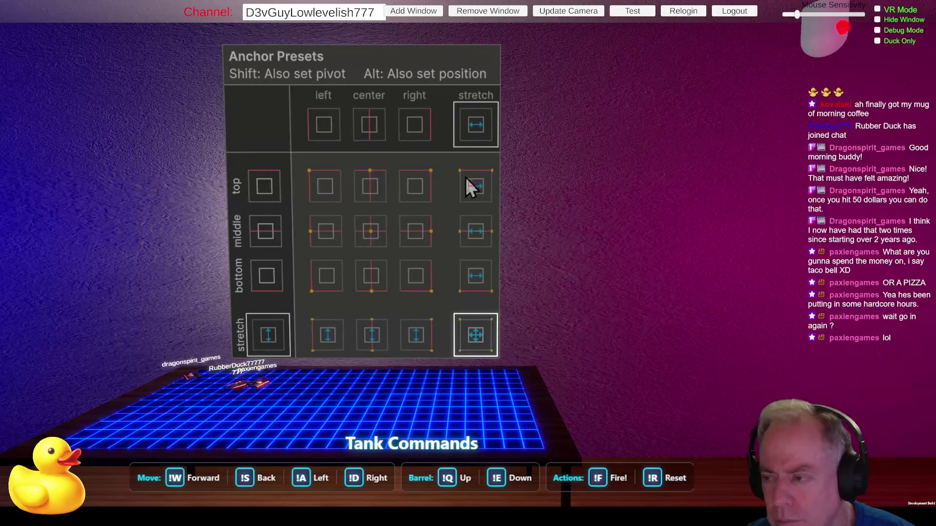
left_click(470, 195)
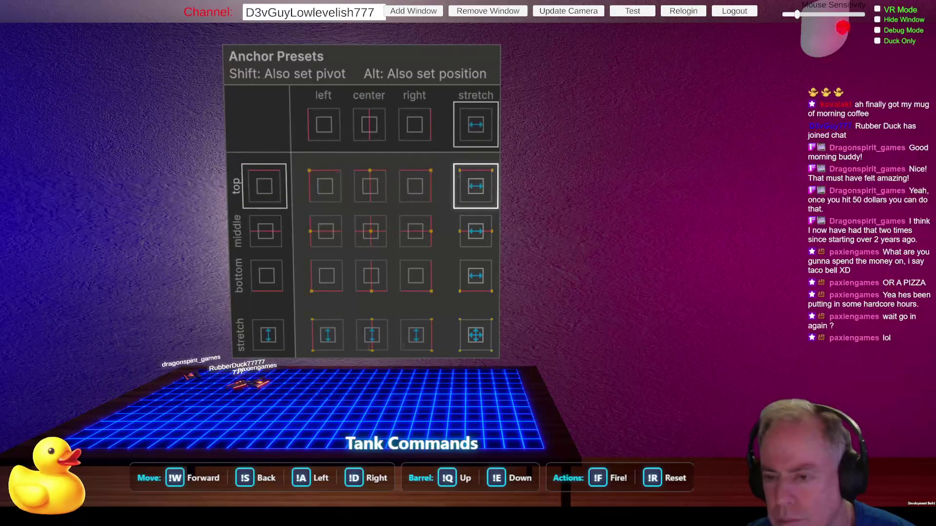
mouse_move(344, 165)
left_mouse_down()
mouse_move(160, 165)
mouse_move(343, 164)
left_mouse_up()
mouse_move(288, 191)
left_mouse_down()
mouse_move(283, 255)
mouse_move(283, 192)
left_mouse_up()
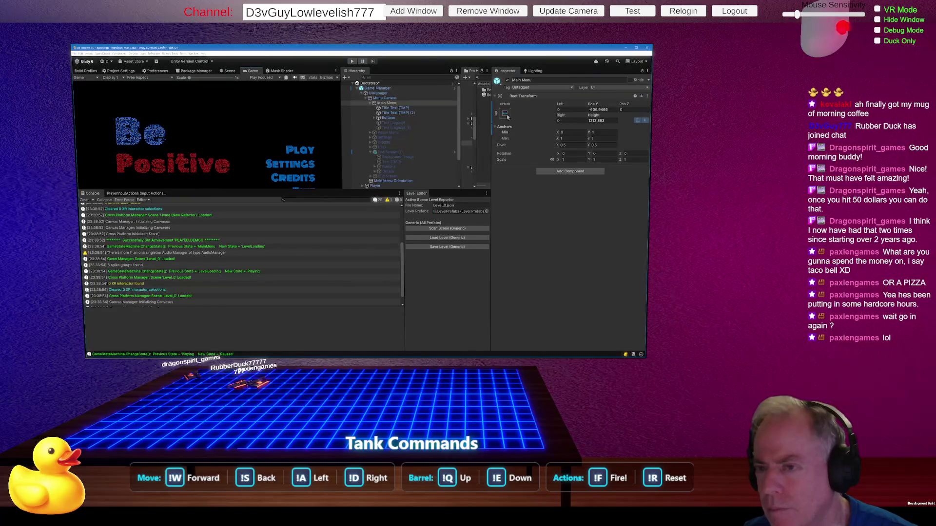
Step: Undo Main Menu's anchor change and enable End Screen (1) so Next Level and Replay Level show
key("ctrl+z")
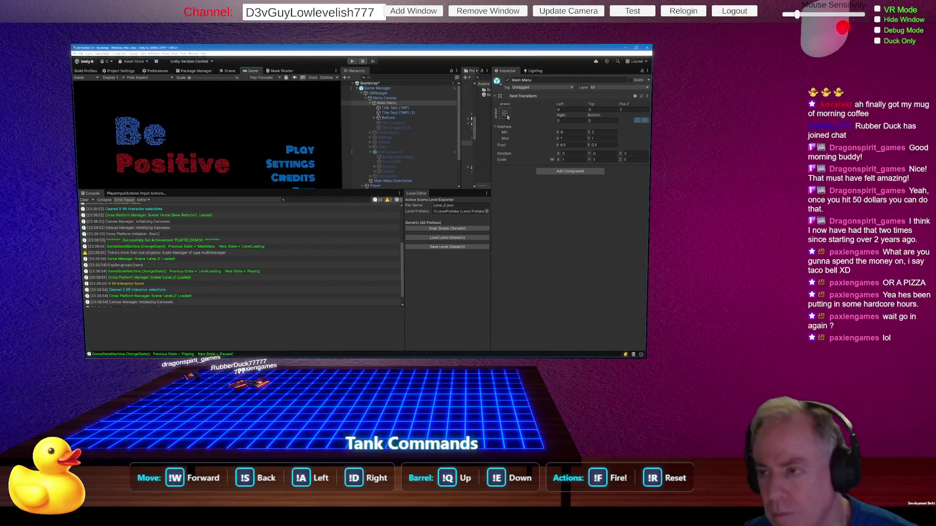
left_click(392, 108)
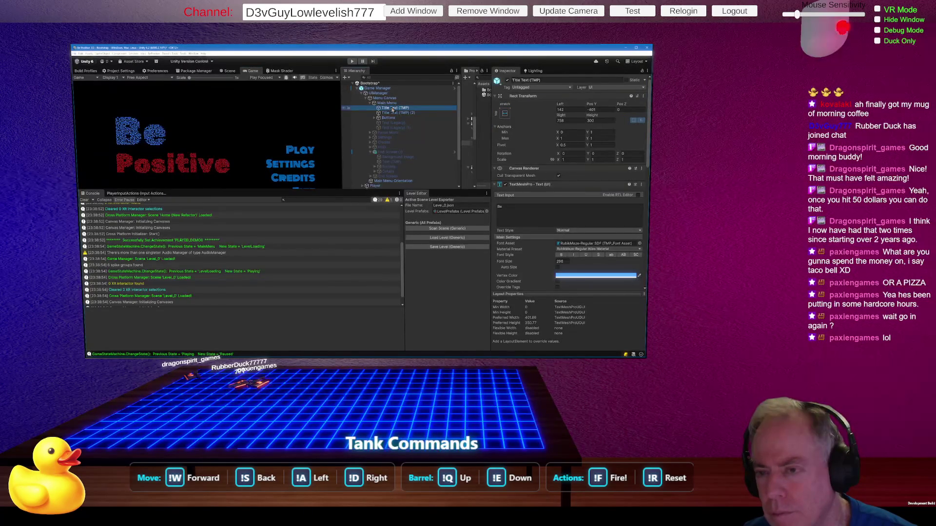
left_click(389, 153)
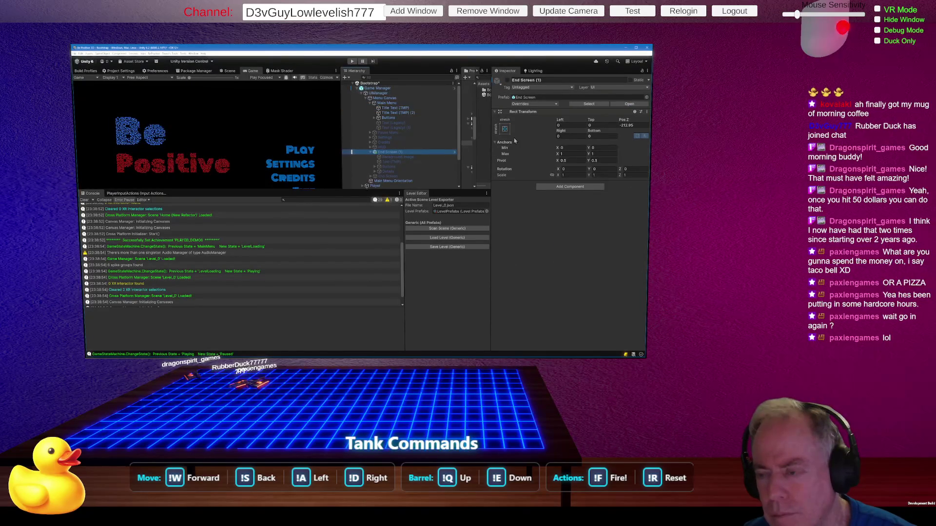
left_click(507, 80)
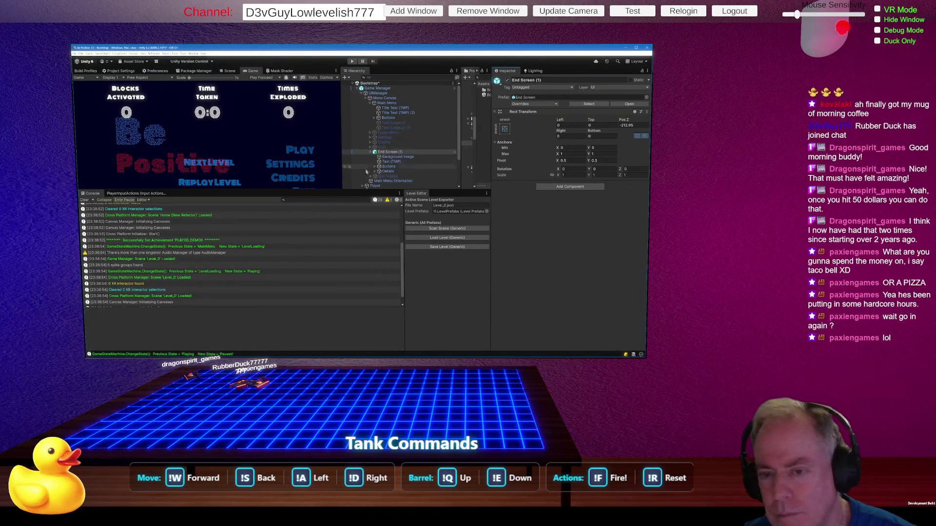
mouse_move(341, 176)
left_mouse_down()
mouse_move(200, 175)
mouse_move(392, 175)
mouse_move(178, 177)
mouse_move(376, 178)
mouse_move(369, 184)
left_mouse_up()
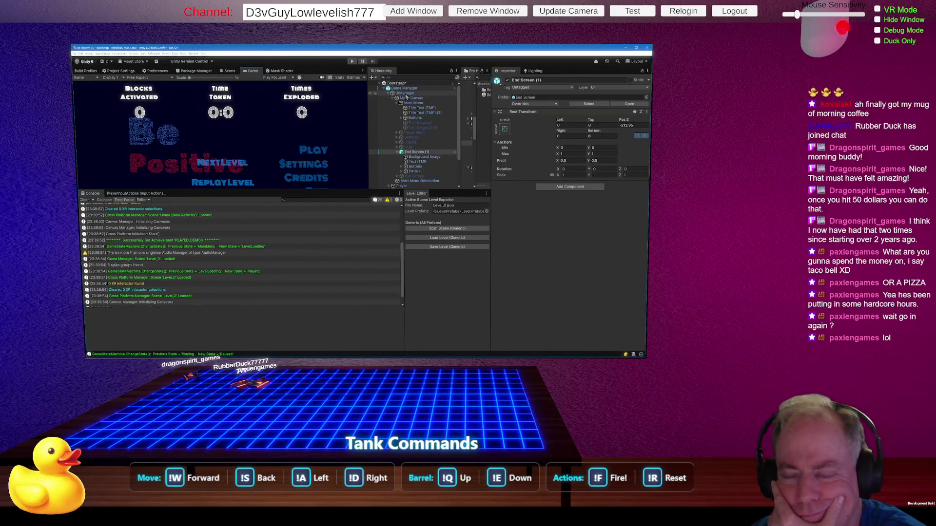
left_click(421, 99)
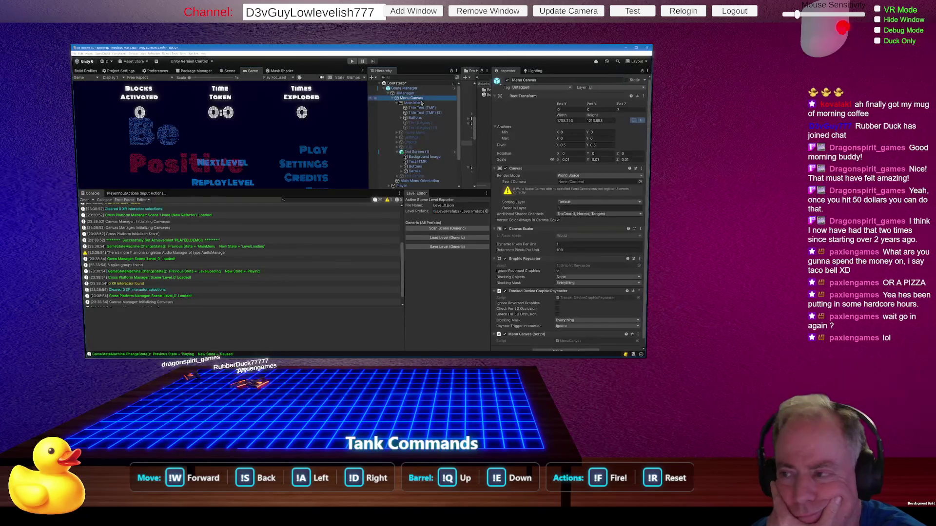
Step: Set Menu Canvas Pos Z to about 9.32 and make the Game view taller
mouse_move(622, 103)
left_mouse_down()
mouse_move(647, 109)
mouse_move(81, 107)
mouse_move(94, 104)
left_mouse_up()
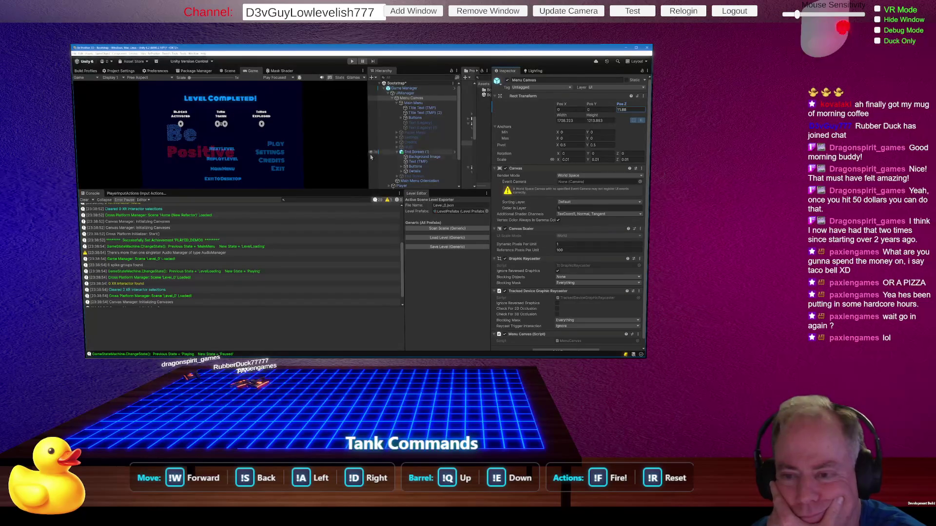
mouse_move(368, 164)
left_mouse_down()
mouse_move(161, 173)
mouse_move(351, 179)
mouse_move(310, 237)
mouse_move(310, 273)
mouse_move(312, 195)
left_mouse_up()
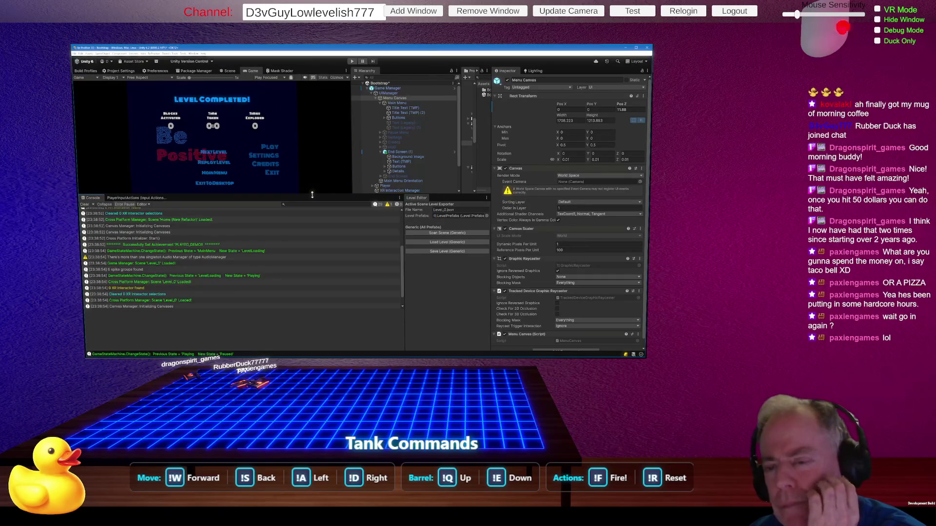
left_click(402, 99)
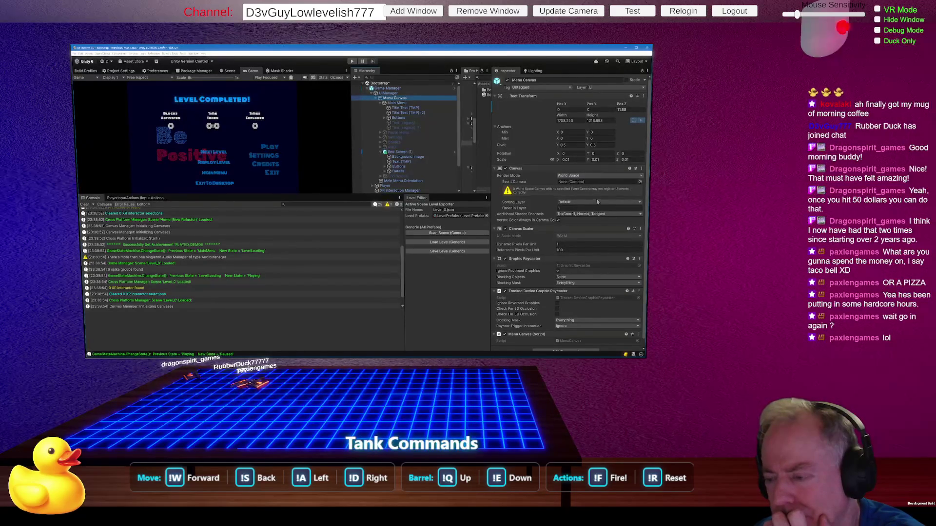
scroll(611, 205, "down", 1)
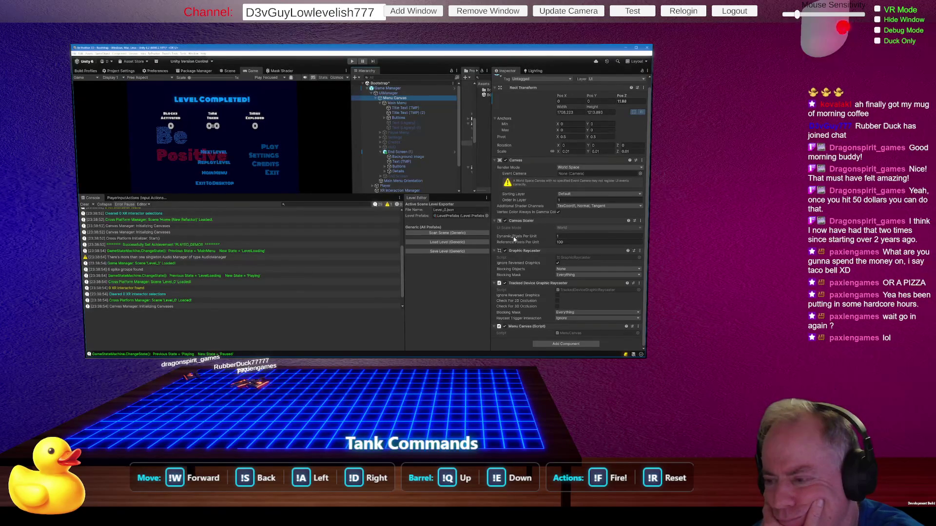
mouse_move(514, 238)
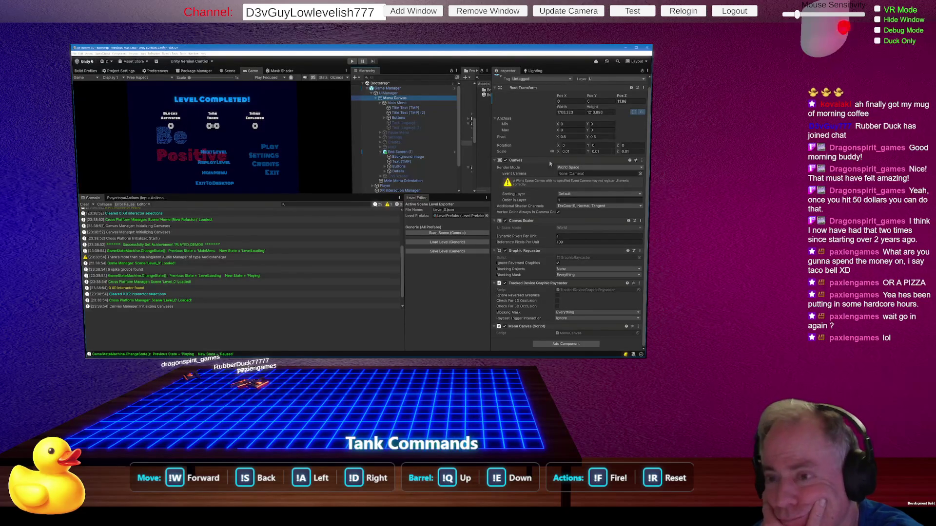
mouse_move(525, 140)
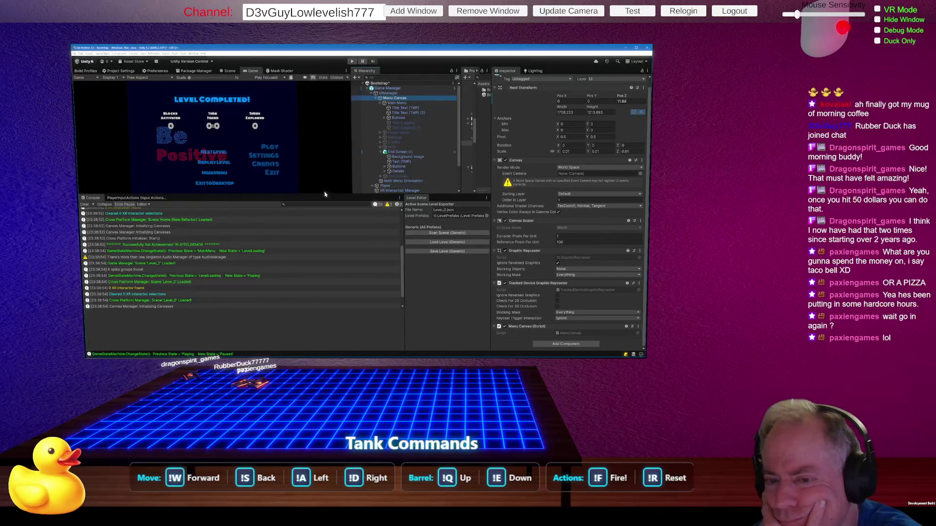
mouse_move(313, 195)
left_mouse_down()
mouse_move(313, 139)
mouse_move(313, 271)
mouse_move(312, 212)
left_mouse_up()
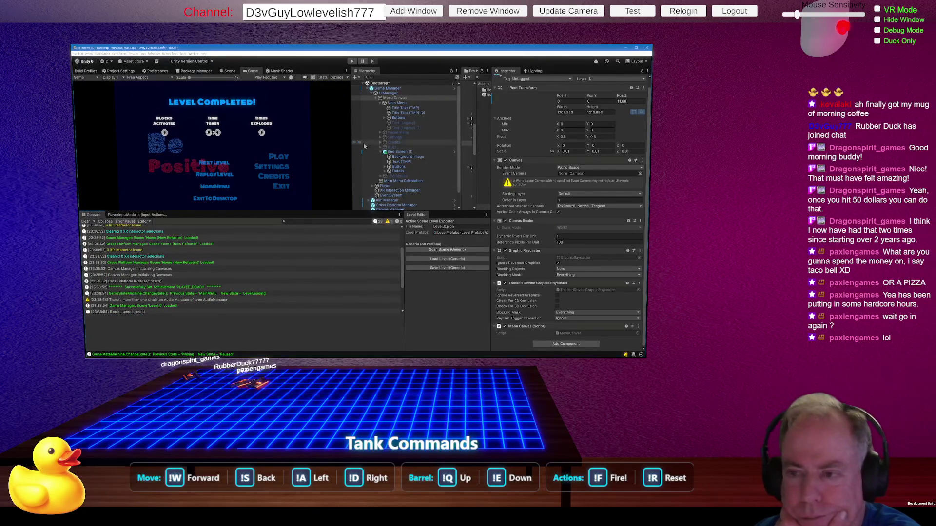
left_click_drag(620, 97, 610, 100)
Step: Enter Play mode, start Level_0 from the PLAY menu, and pause with Escape
left_click_drag(289, 211, 291, 223)
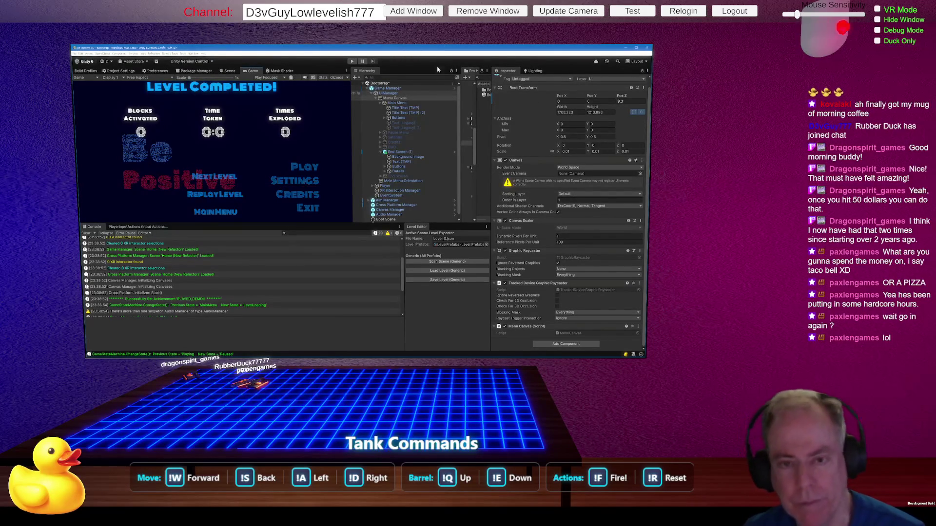
left_click(352, 61)
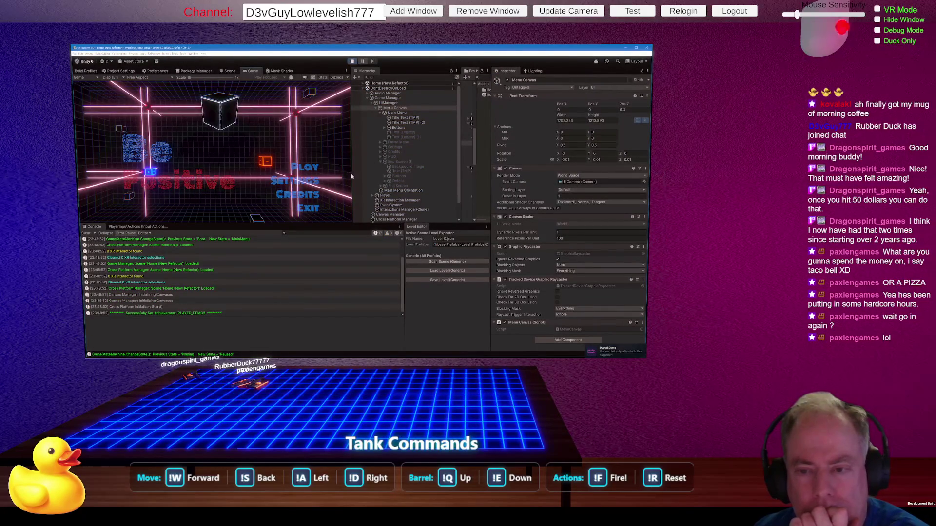
mouse_move(353, 177)
left_mouse_down()
mouse_move(312, 177)
mouse_move(414, 175)
mouse_move(356, 180)
left_mouse_up()
left_click(311, 172)
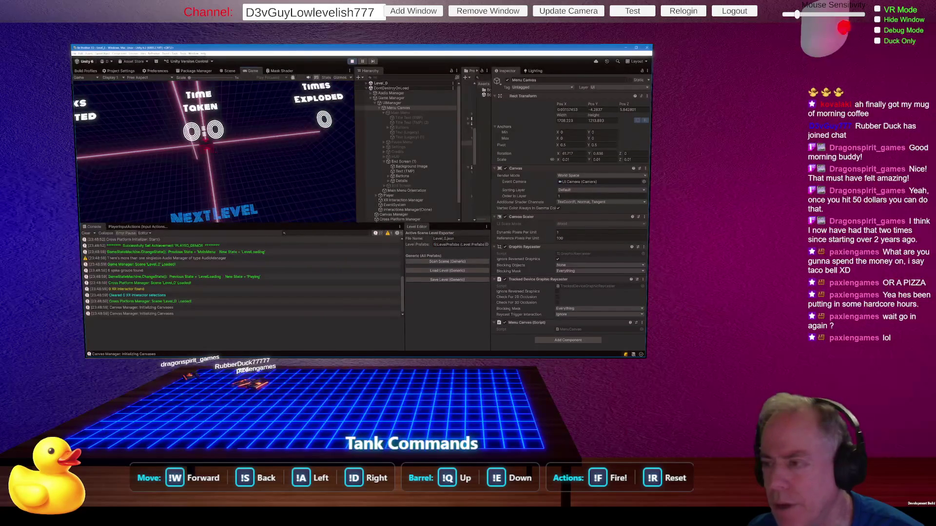
key("Escape")
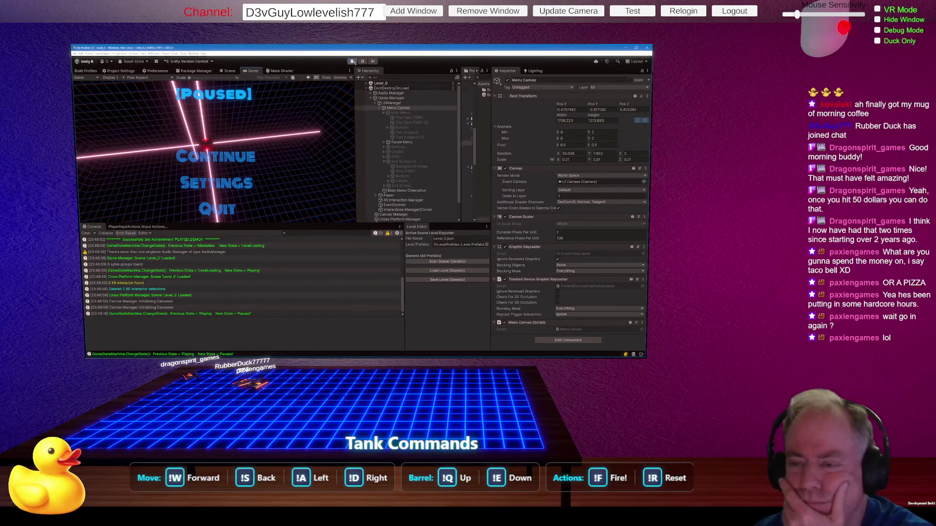
left_click(390, 104)
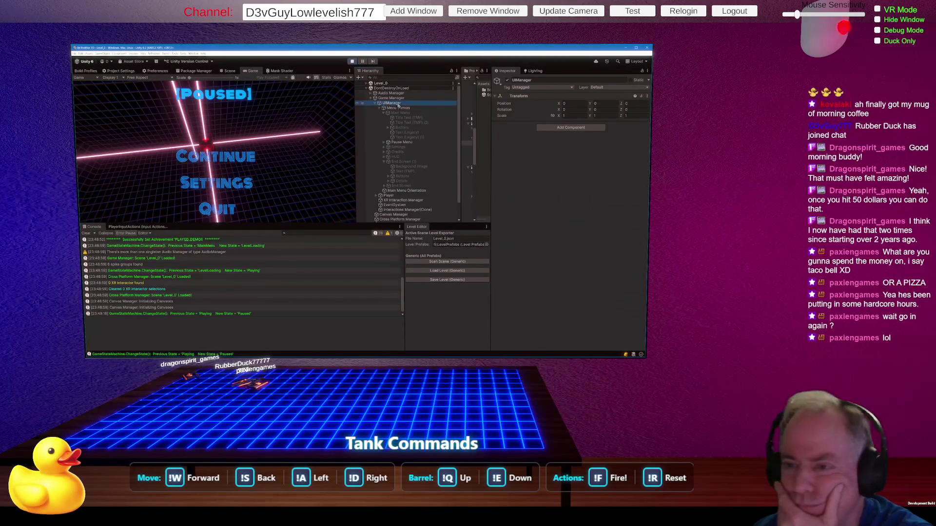
Step: Review Menu Canvas and Game Manager's references, then stop Play mode
left_click(400, 108)
left_click(393, 98)
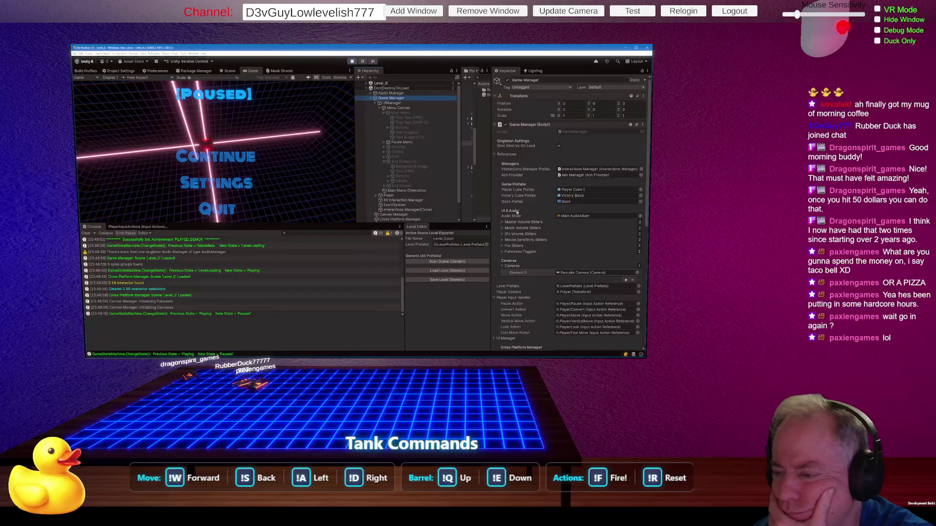
scroll(555, 211, "down", 3)
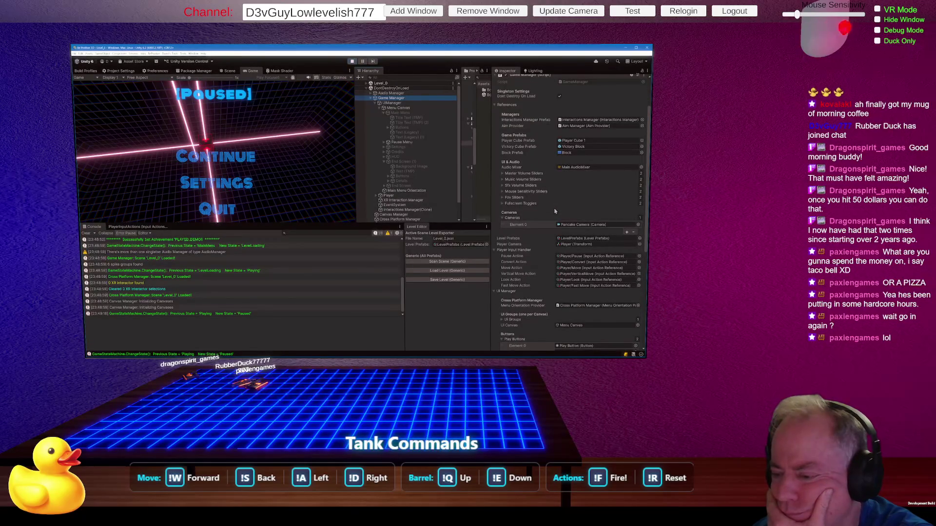
scroll(555, 212, "down", 4)
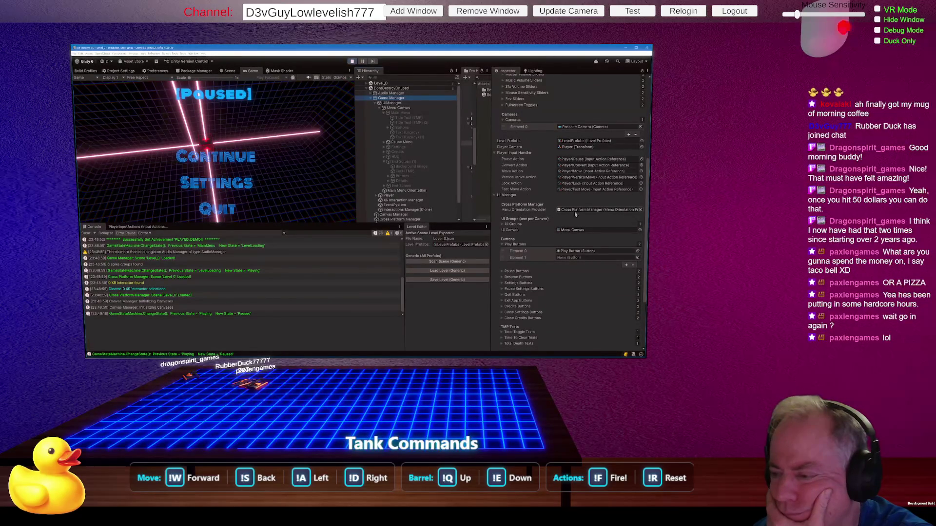
scroll(559, 222, "down", 3)
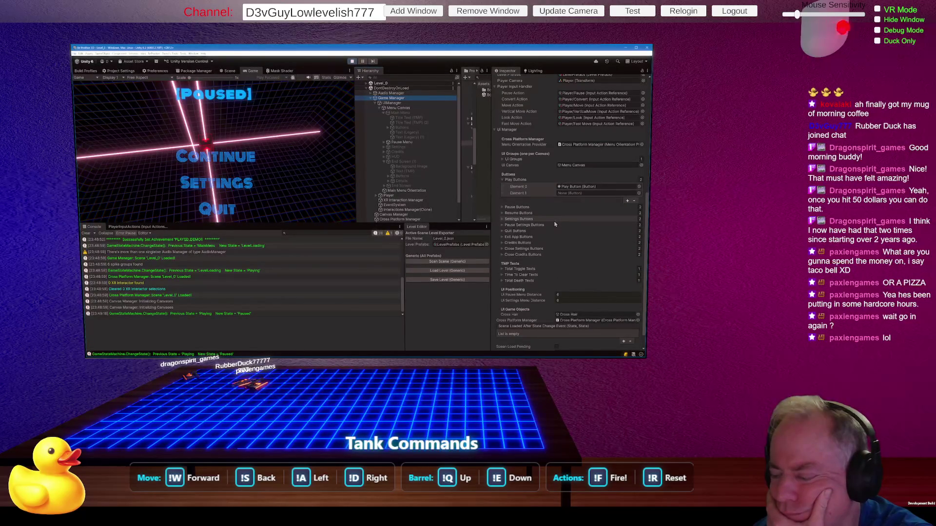
scroll(555, 224, "down", 2)
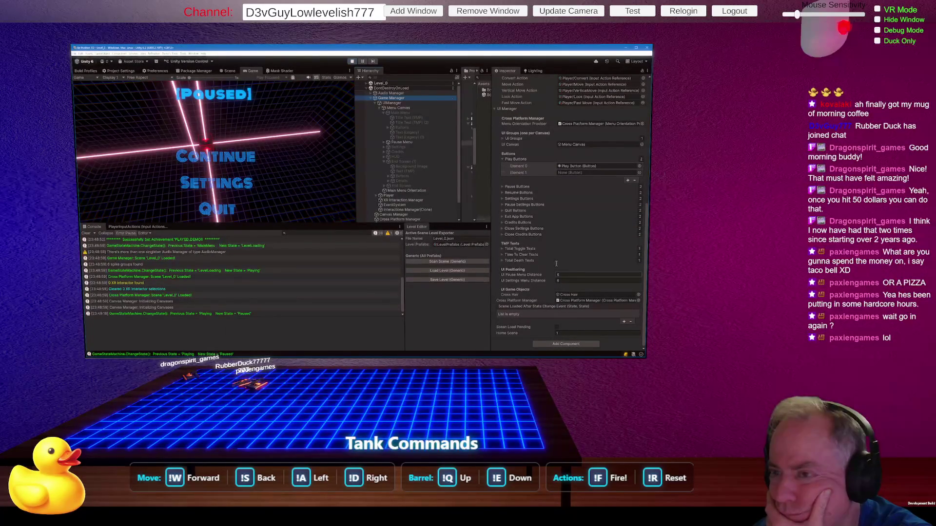
left_click(352, 62)
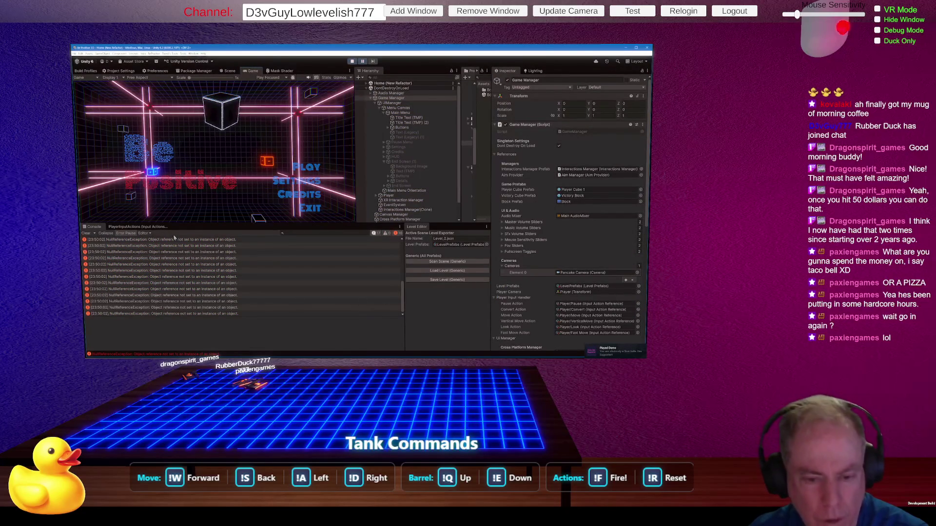
Step: Clear the Console errors and restart Play mode
left_click(85, 234)
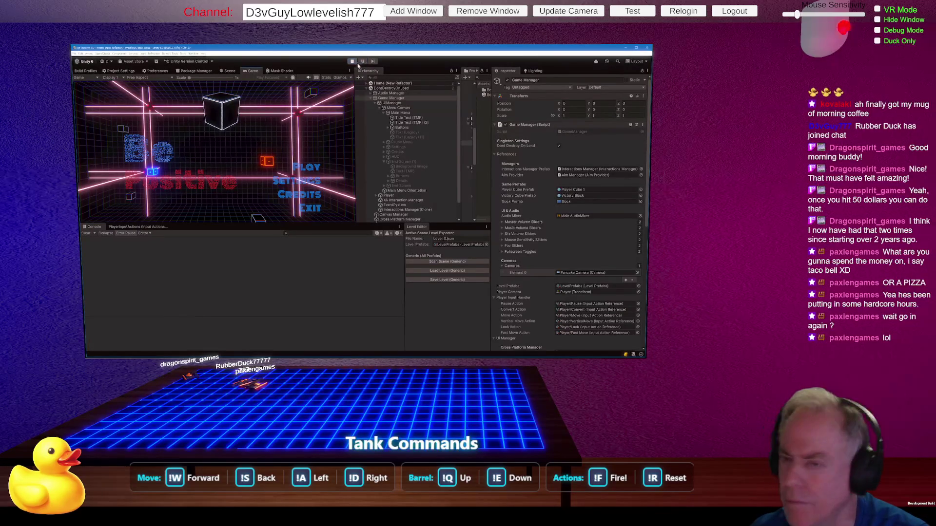
left_click(352, 62)
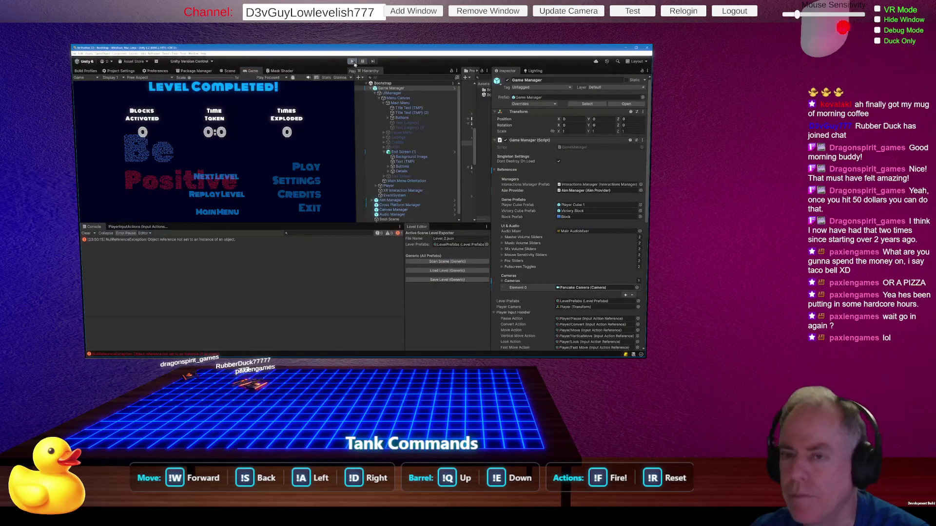
left_click(353, 62)
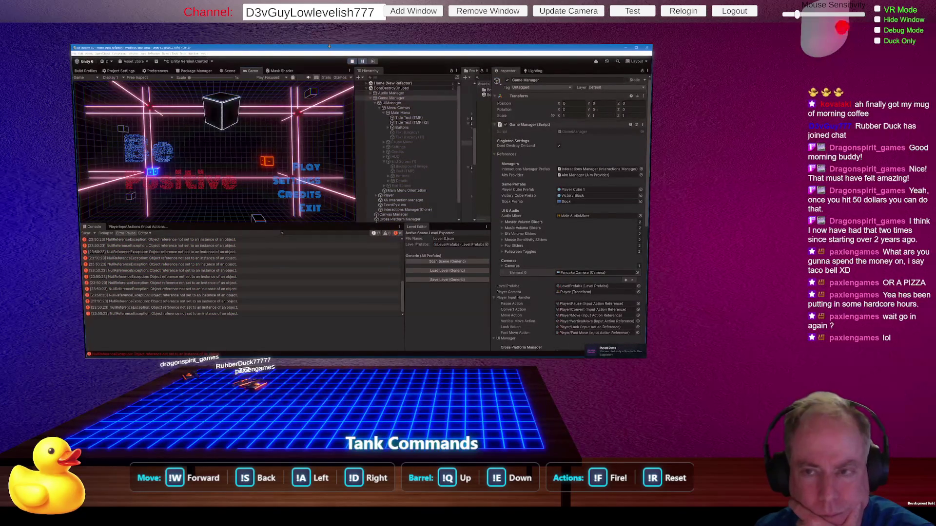
left_click(86, 233)
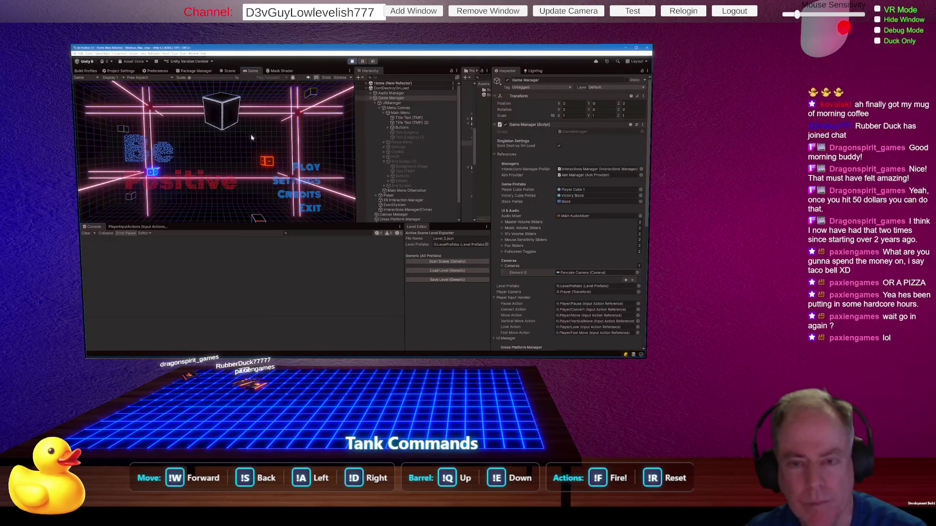
Step: Start Level_0, pause it with Escape, and inspect UIManager and Menu Canvas
left_click(310, 167)
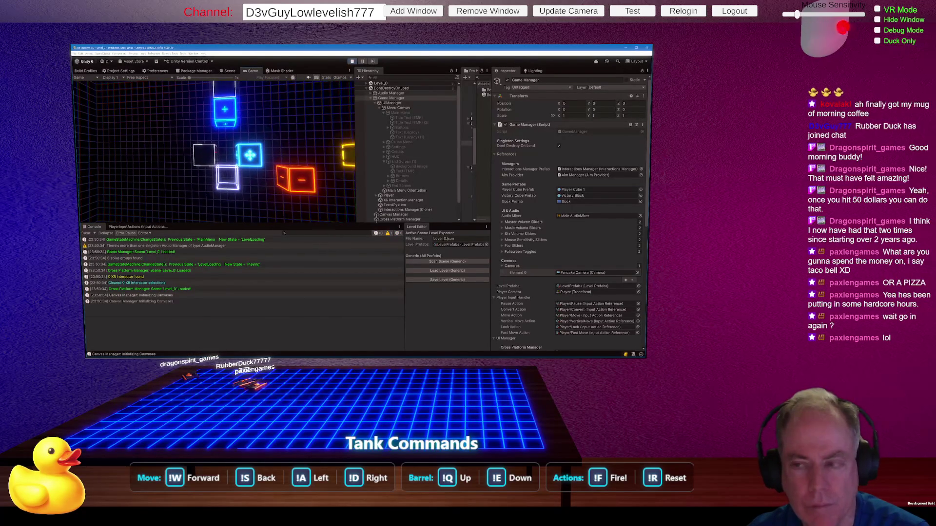
key("Escape")
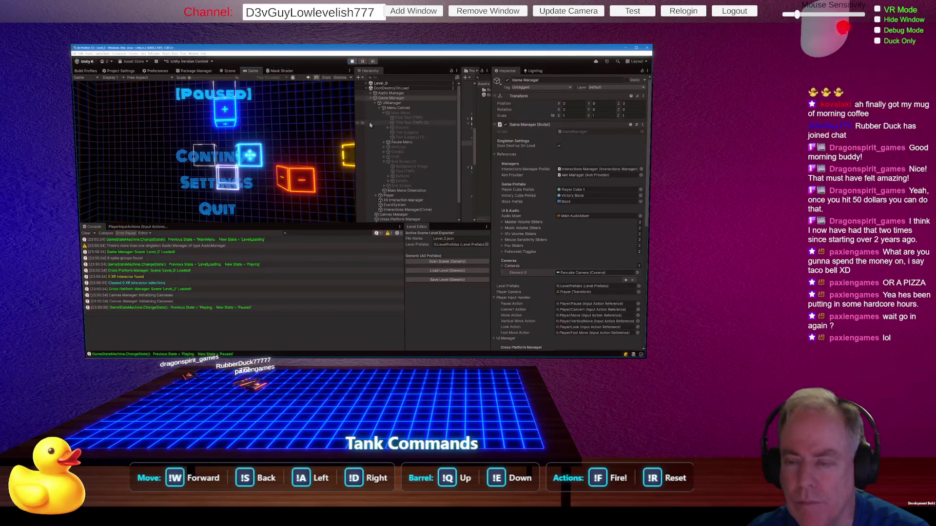
left_click(389, 103)
left_click(399, 108)
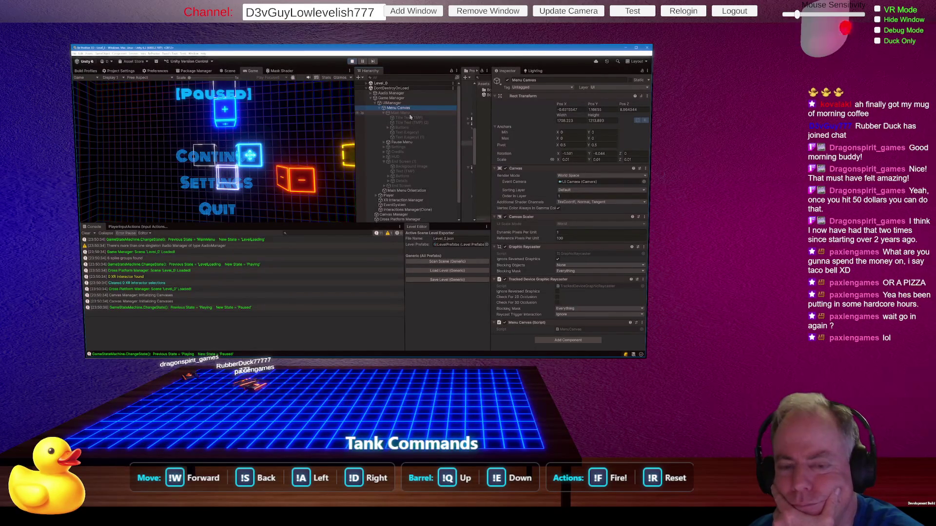
Step: Enlarge the Game view and select UI Camera under Aim Manager > Pancake Camera
mouse_move(357, 199)
left_mouse_down()
mouse_move(302, 197)
mouse_move(346, 197)
left_mouse_up()
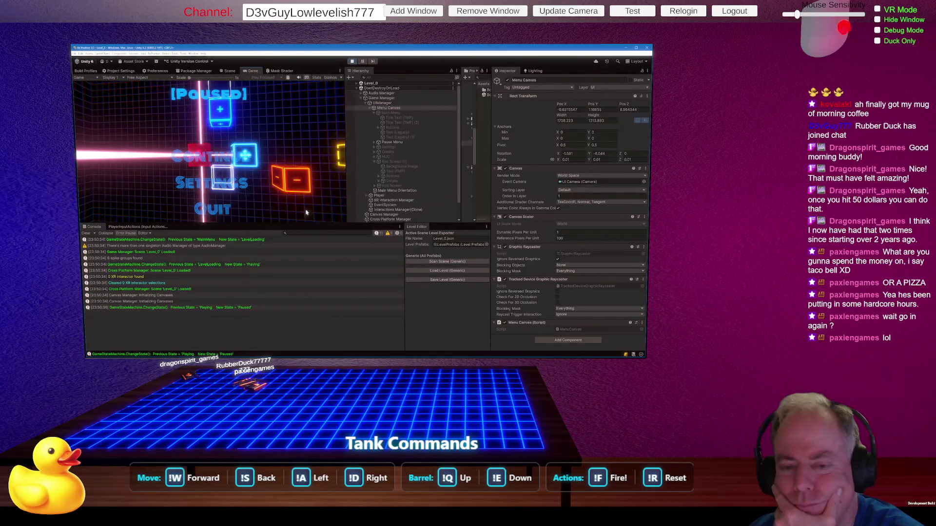
mouse_move(286, 223)
left_mouse_down()
mouse_move(292, 163)
mouse_move(286, 224)
left_mouse_up()
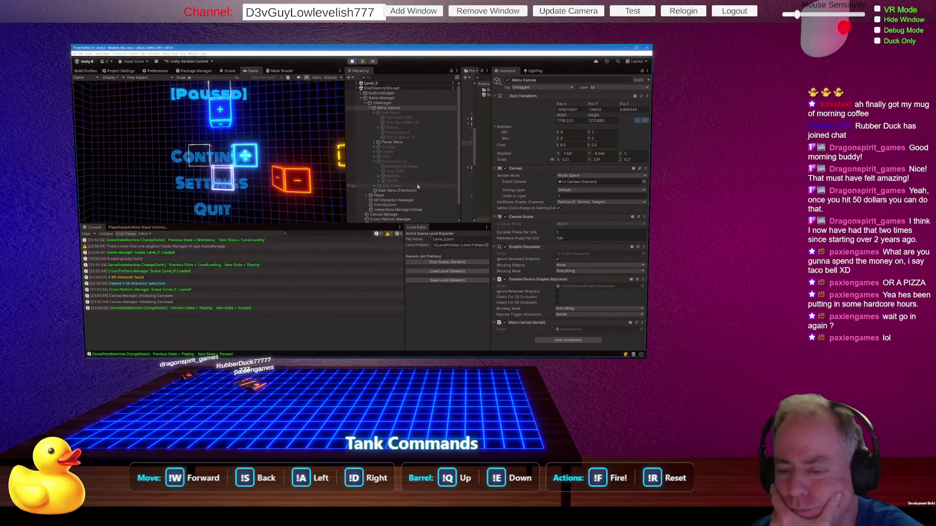
left_click_drag(382, 224, 383, 264)
left_click(366, 225)
left_click(370, 235)
left_click(388, 243)
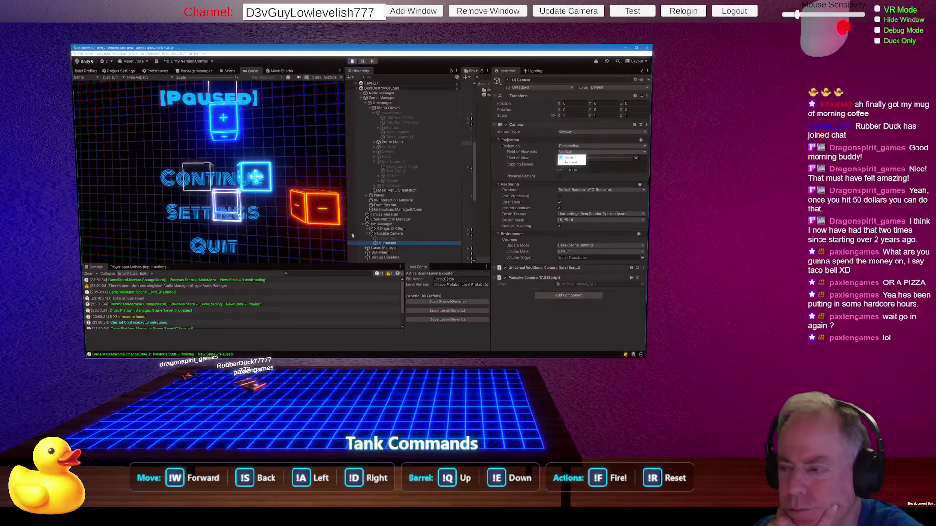
Step: Try horizontal field-of-view values on UI Camera, then return it to Vertical at about 67.9
left_click(575, 162)
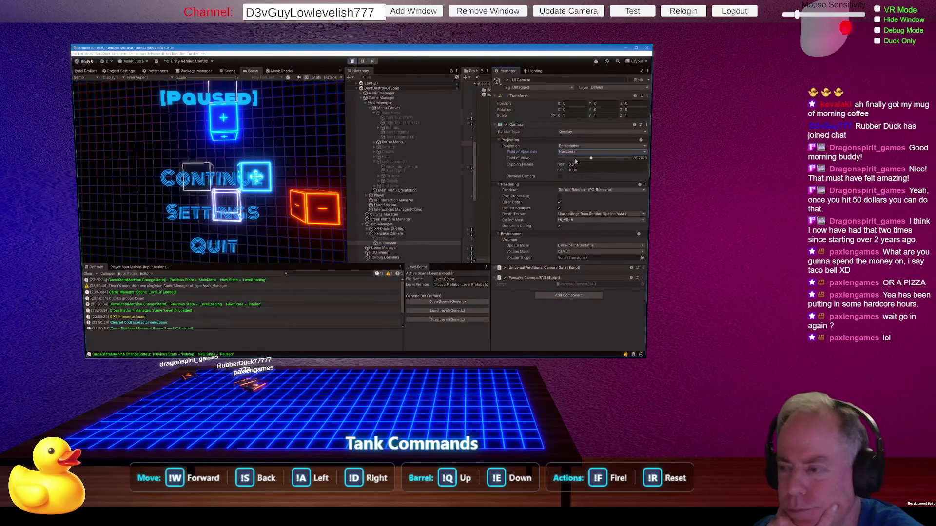
mouse_move(345, 231)
left_mouse_down()
mouse_move(312, 229)
mouse_move(404, 229)
mouse_move(212, 228)
mouse_move(353, 222)
mouse_move(335, 218)
left_mouse_up()
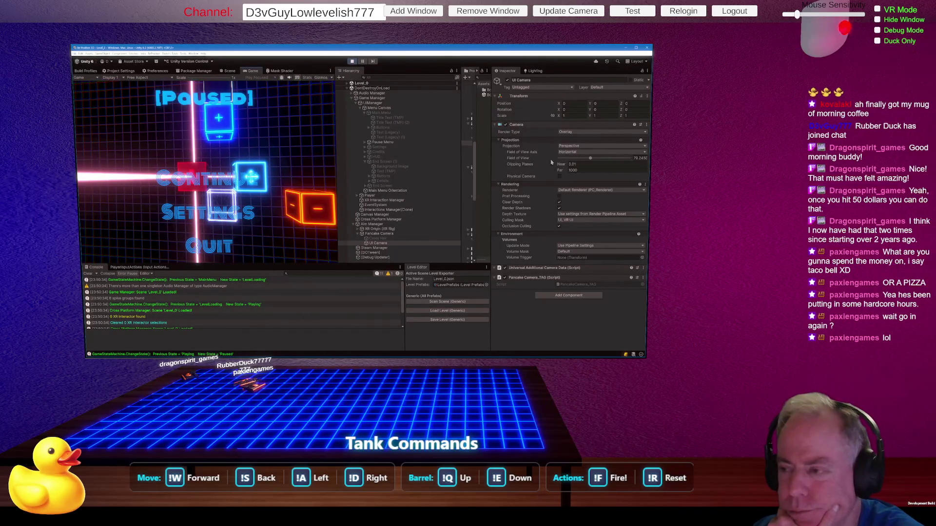
mouse_move(591, 160)
left_mouse_down()
mouse_move(583, 161)
mouse_move(602, 159)
mouse_move(594, 158)
left_mouse_up()
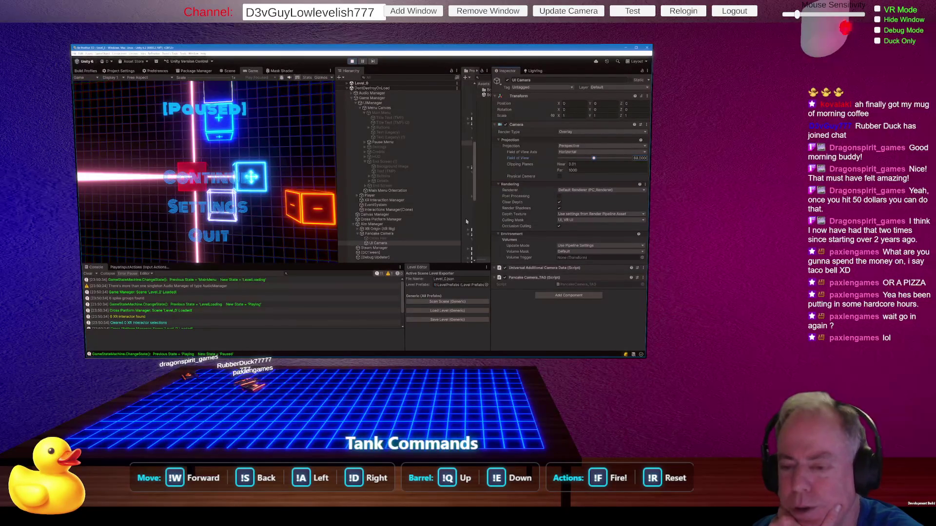
mouse_move(337, 238)
left_mouse_down()
mouse_move(366, 240)
mouse_move(273, 240)
mouse_move(379, 241)
left_mouse_up()
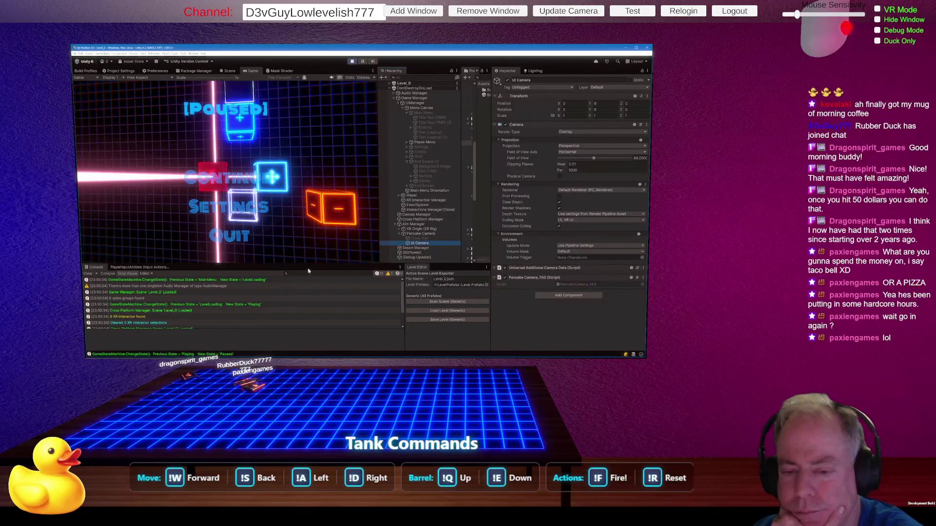
mouse_move(309, 264)
left_mouse_down()
mouse_move(313, 205)
mouse_move(316, 276)
left_mouse_up()
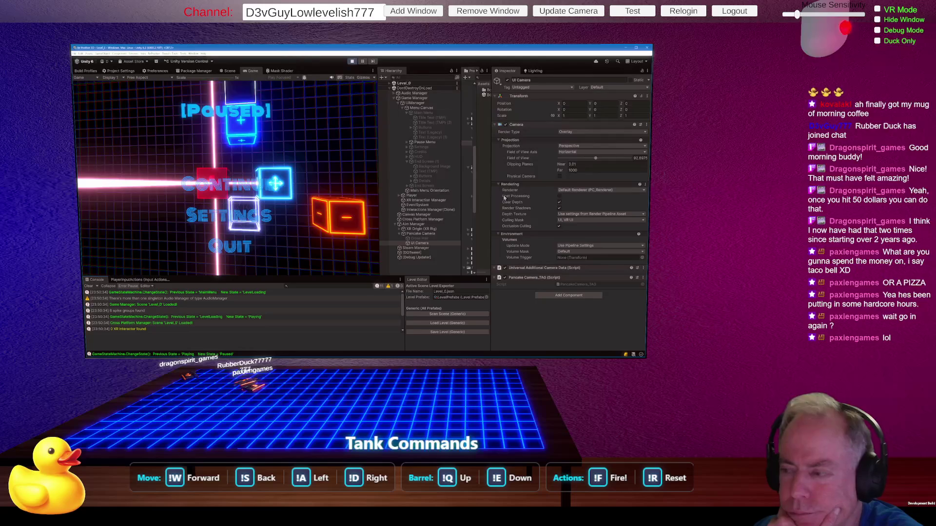
left_click(575, 154)
left_click(574, 158)
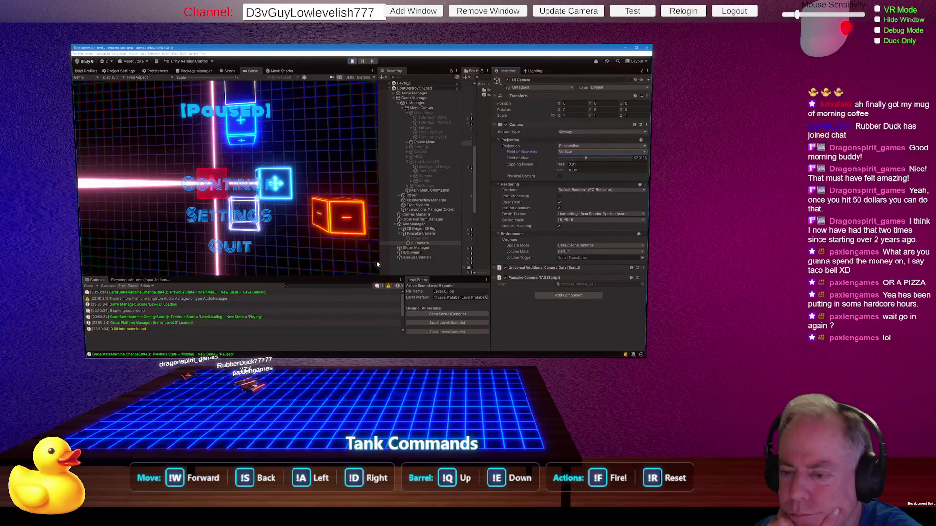
mouse_move(378, 265)
left_mouse_down()
mouse_move(429, 264)
mouse_move(229, 264)
mouse_move(376, 264)
left_mouse_up()
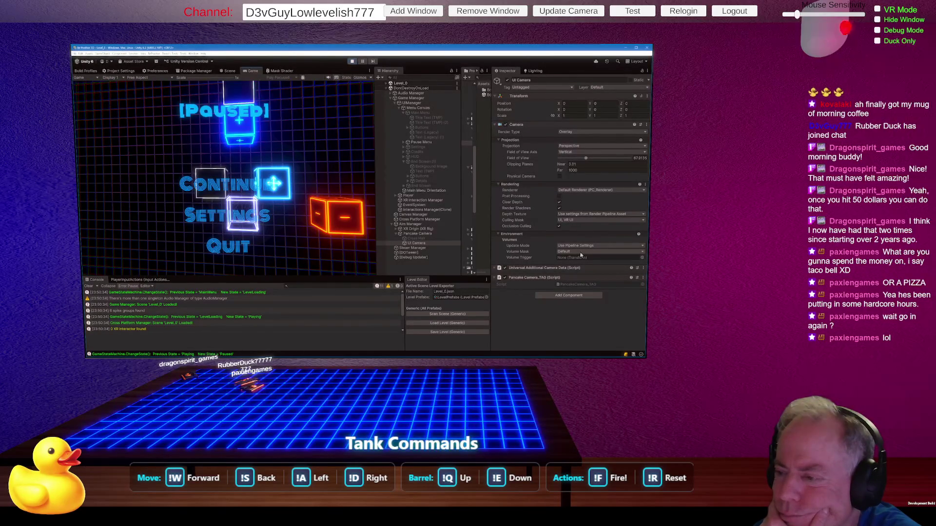
key("Up")
key("Up")
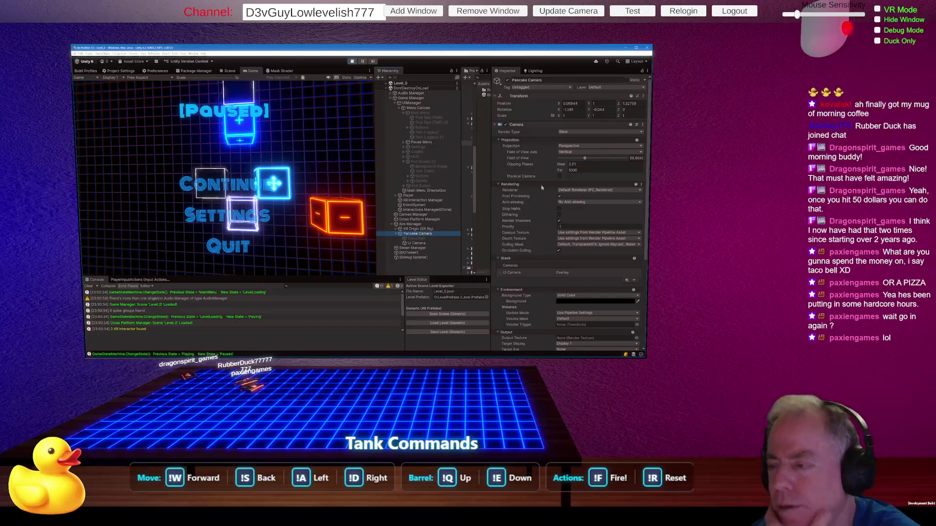
Step: Switch Pancake Camera's Field of View Axis to Horizontal (about 105.6) and recheck menu fit
left_click(585, 153)
left_click(570, 163)
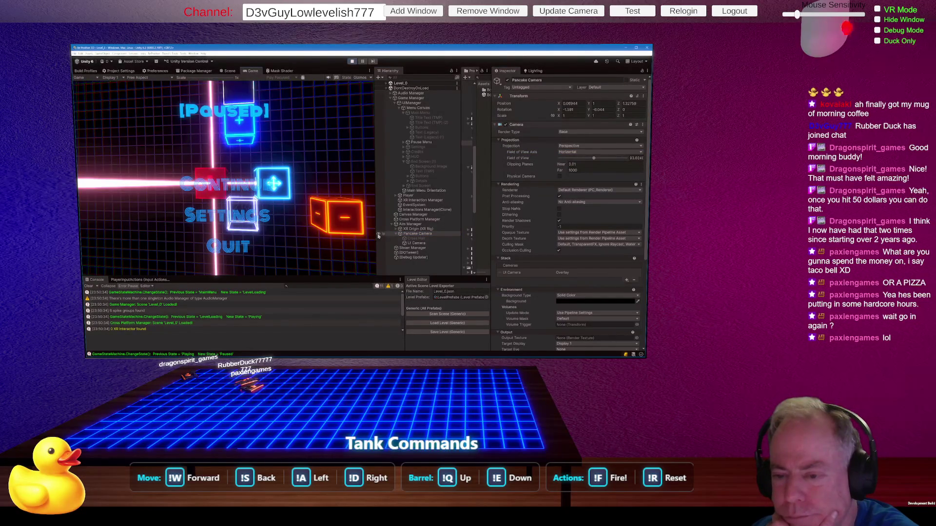
mouse_move(378, 250)
left_mouse_down()
mouse_move(420, 232)
mouse_move(398, 234)
left_mouse_up()
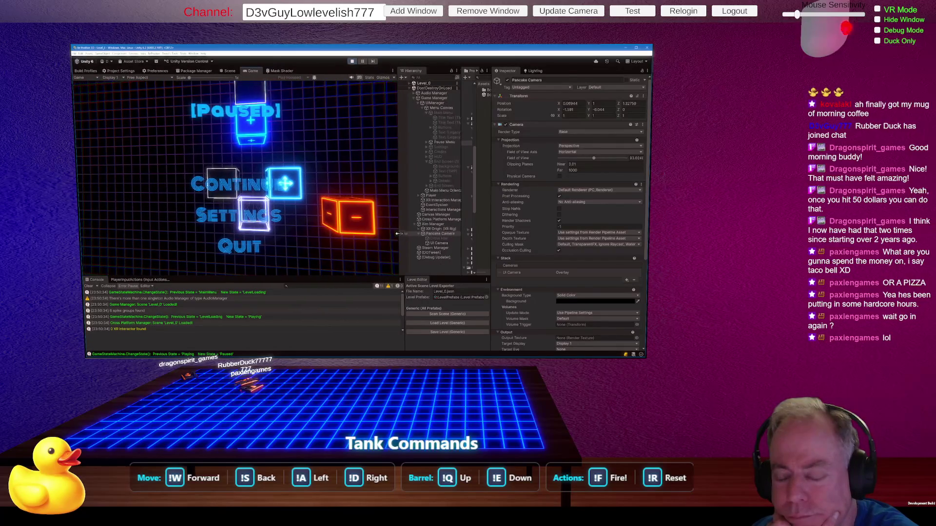
mouse_move(350, 276)
left_mouse_down()
mouse_move(357, 147)
mouse_move(363, 250)
left_mouse_up()
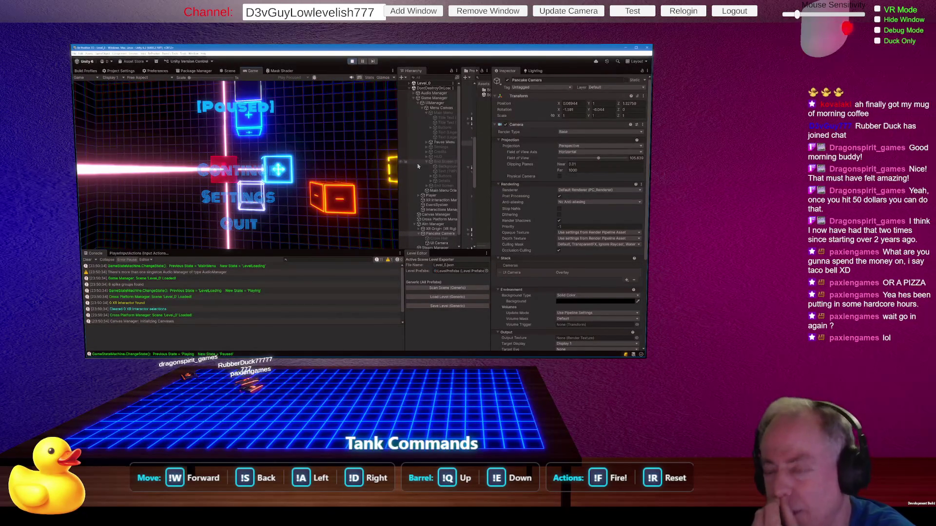
left_click_drag(399, 180, 352, 180)
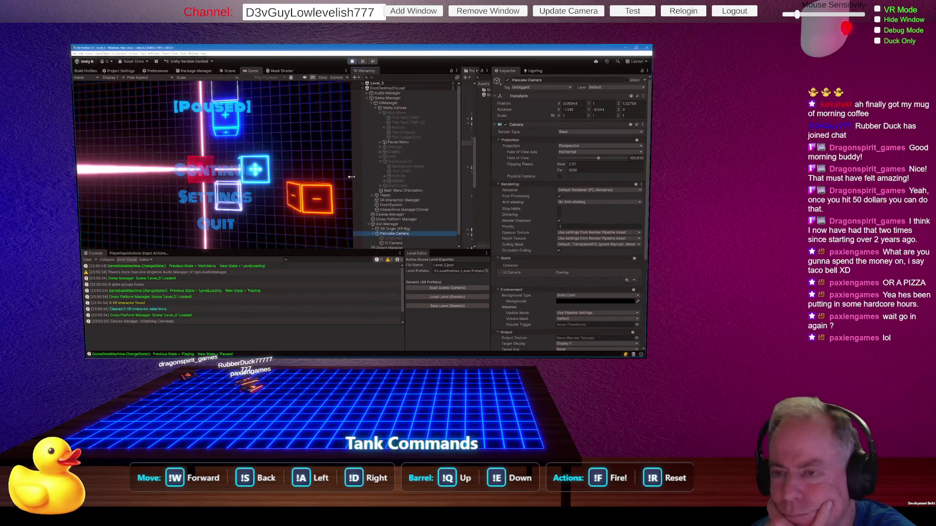
left_click(395, 108)
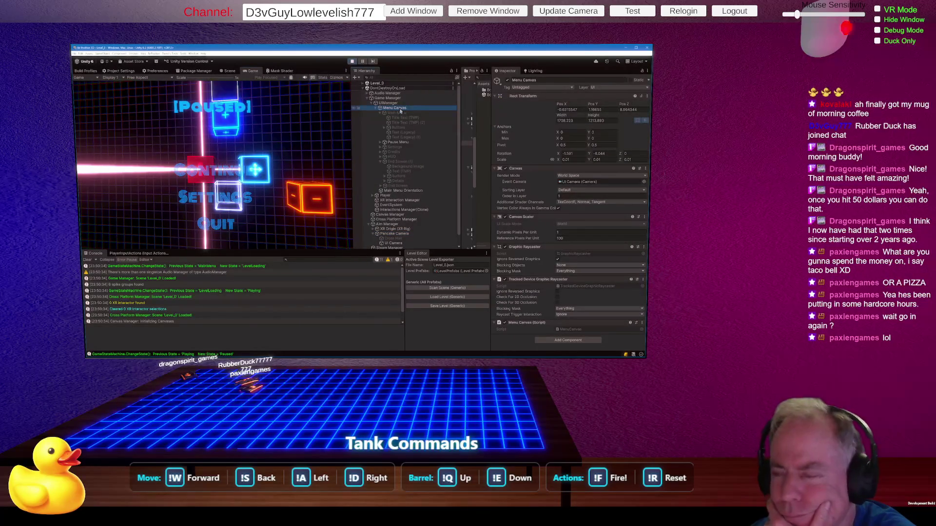
Step: Recheck UIManager and Menu Canvas settings, then exit Play mode
left_click(390, 103)
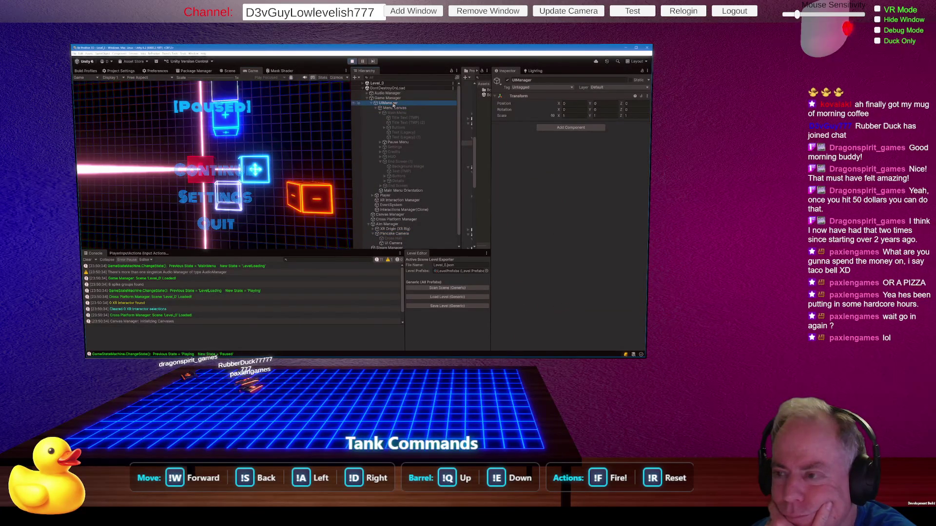
left_click(396, 108)
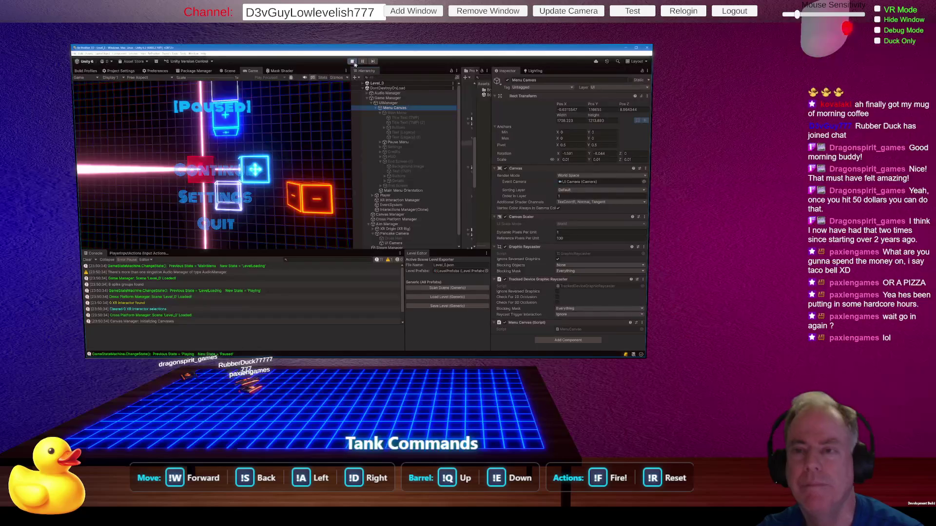
left_click(352, 62)
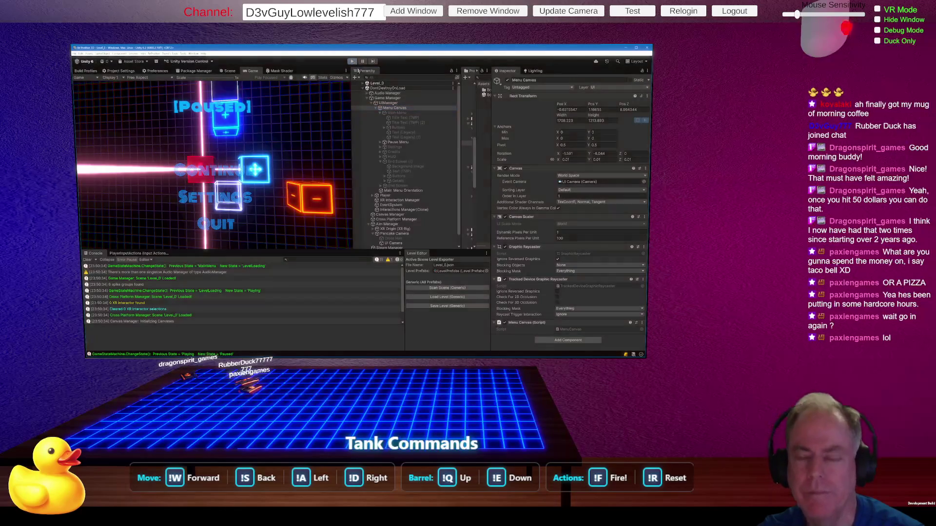